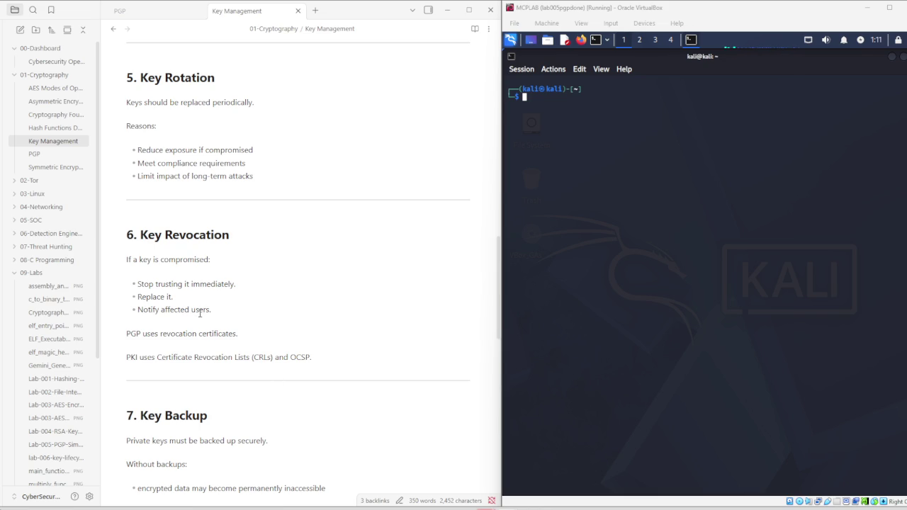
Step: Read through Key Management to Operator Insight, then open the lab-006-key-lifecycle note under 09-Labs
scroll(202, 312, "down", 3)
scroll(202, 311, "down", 3)
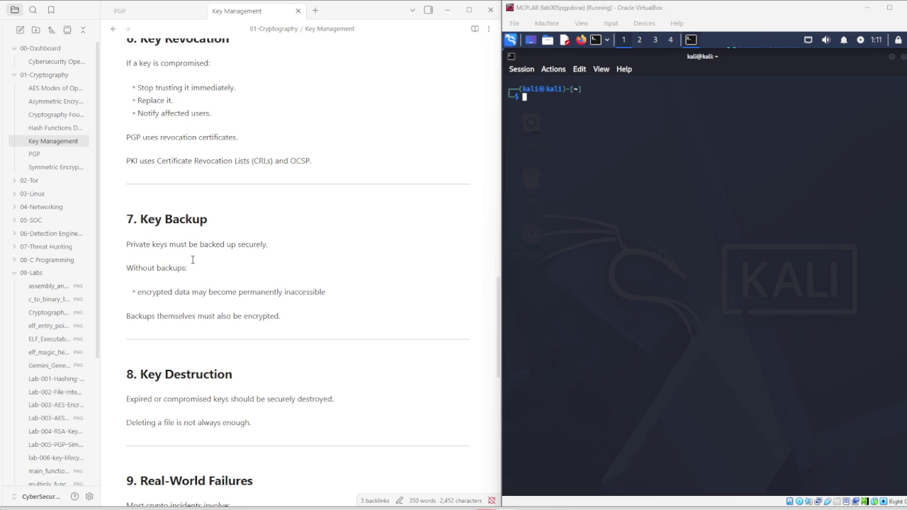
scroll(185, 267, "down", 1)
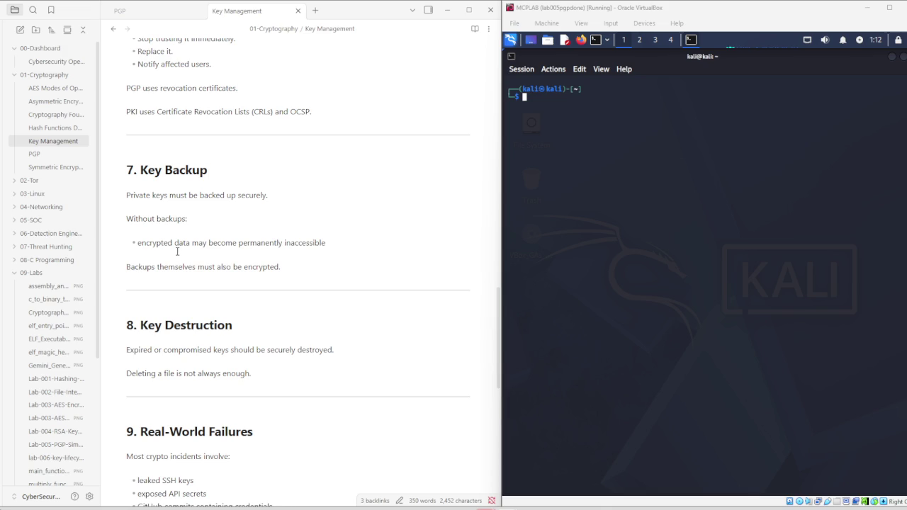
scroll(206, 227, "down", 1)
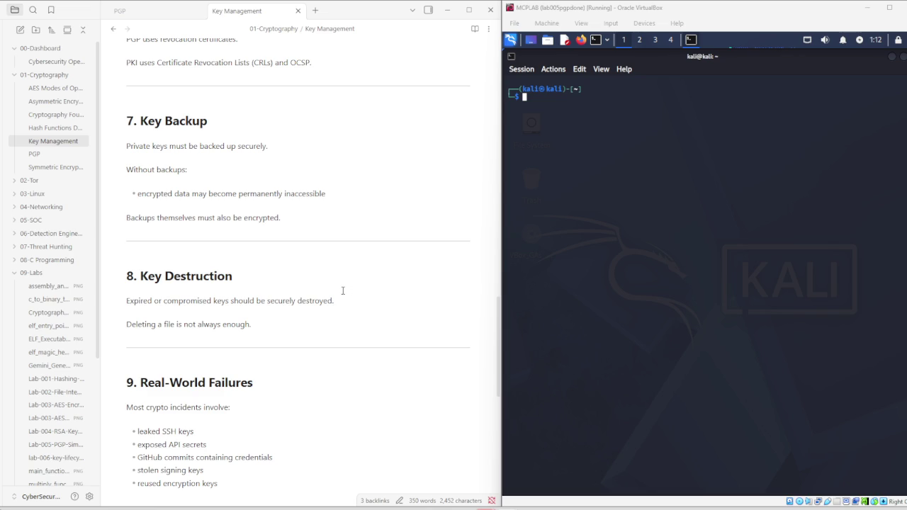
scroll(254, 283, "down", 2)
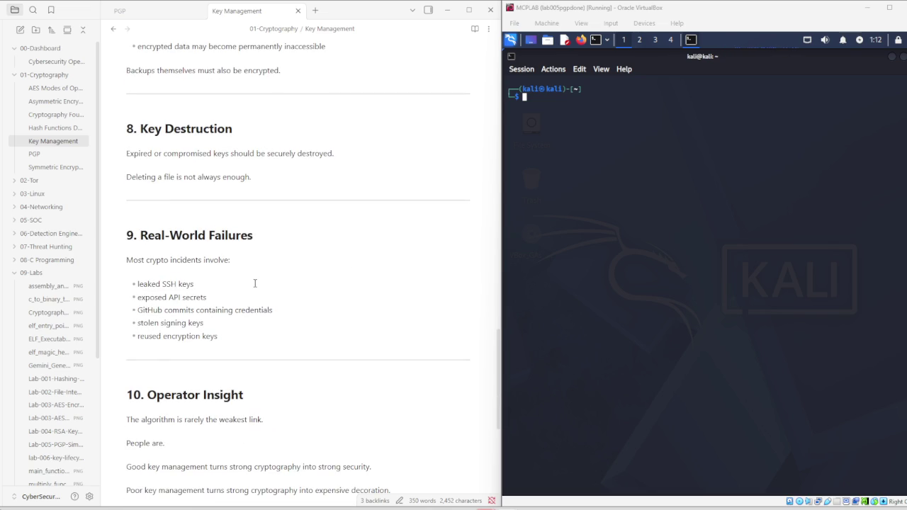
scroll(228, 291, "down", 2)
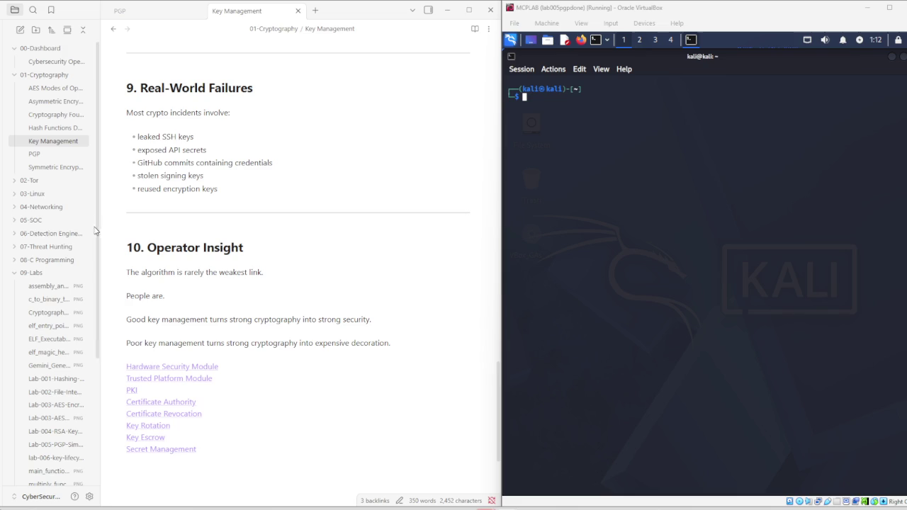
left_click(33, 461)
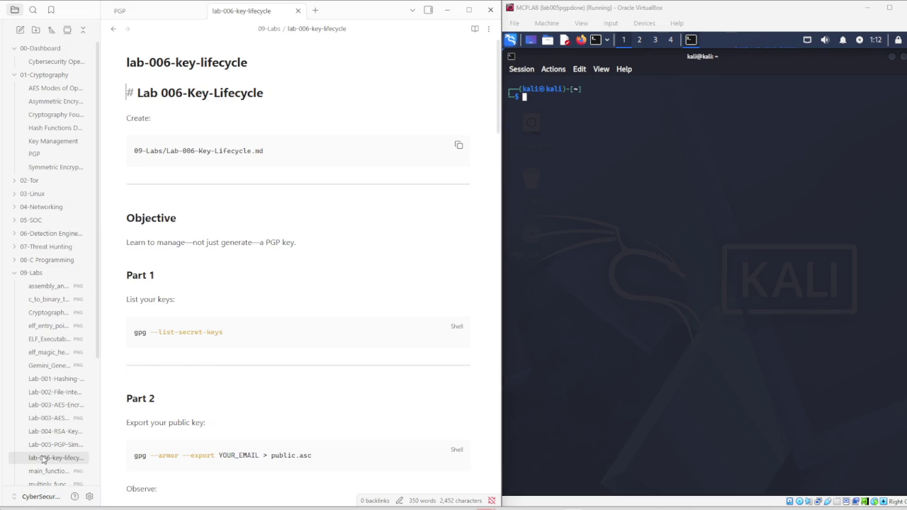
Step: Create the lab_06 directory in the Kali terminal with mkdir
scroll(71, 339, "down", 2)
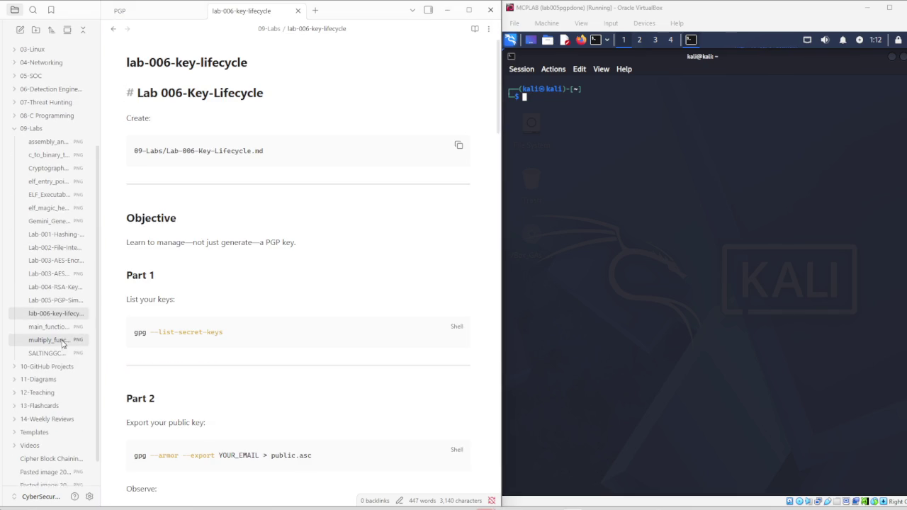
scroll(71, 339, "down", 2)
left_click(530, 100)
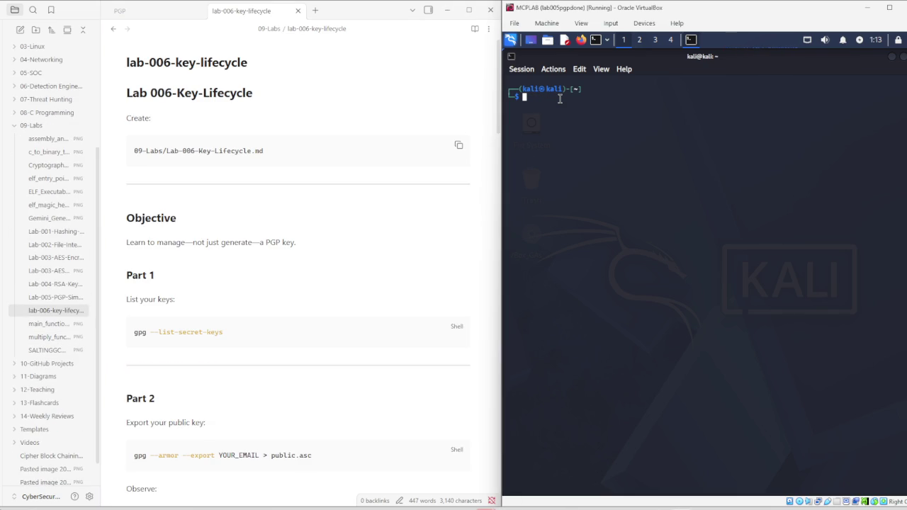
type("mkdir lab")
type("06")
key("Left")
key("Left")
type("_")
key("Right")
key("Right")
key("Return")
Step: Change into lab_06, list its empty contents and clear the terminal screen
type("cd lab")
key("Tab")
key("Tab")
key("Return")
key("Return")
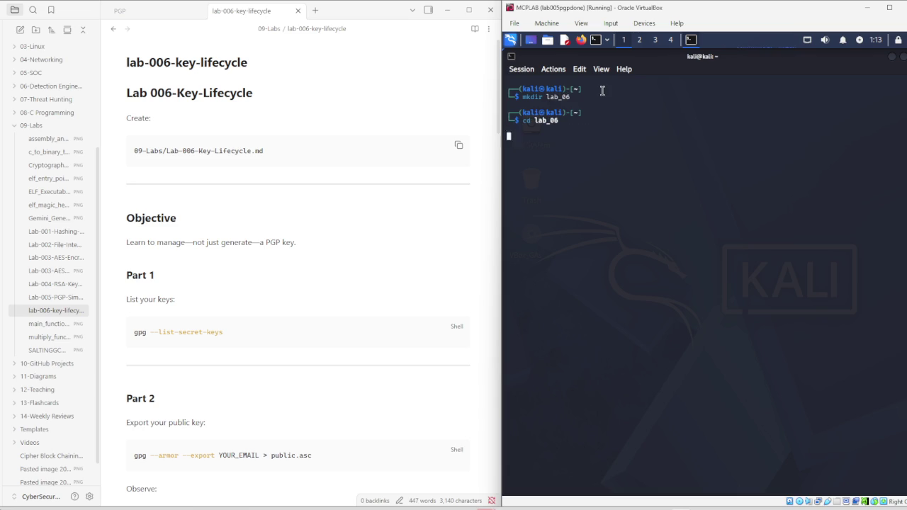
type("clear")
key("Return")
type("gpg")
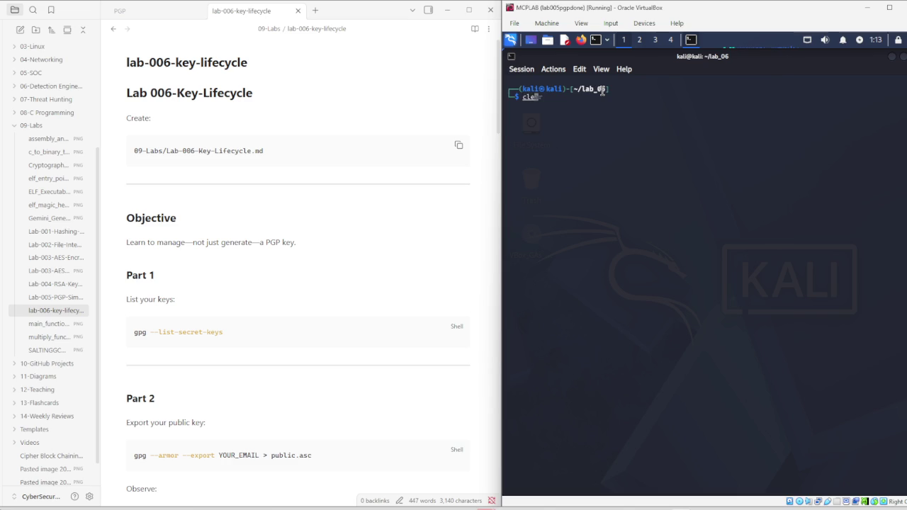
key("BackSpace")
key("BackSpace")
key("BackSpace")
type("ls")
key("Return")
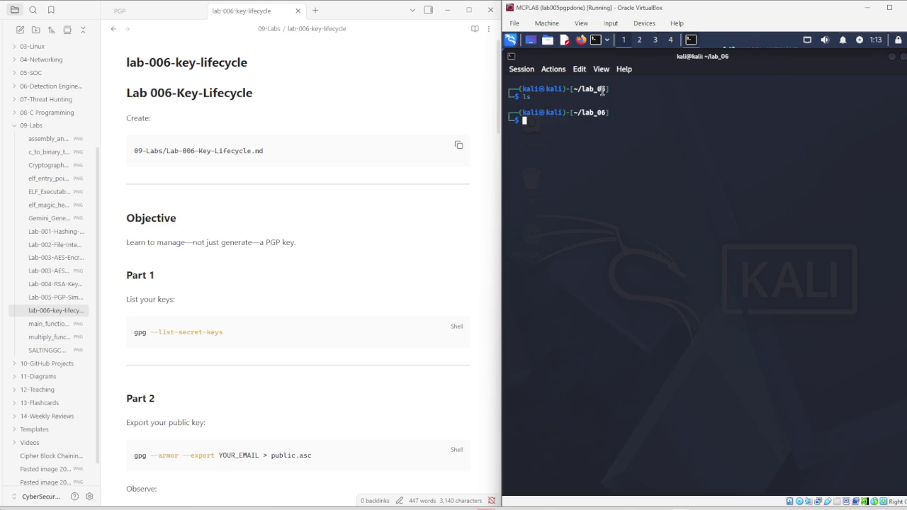
type("clear")
key("Return")
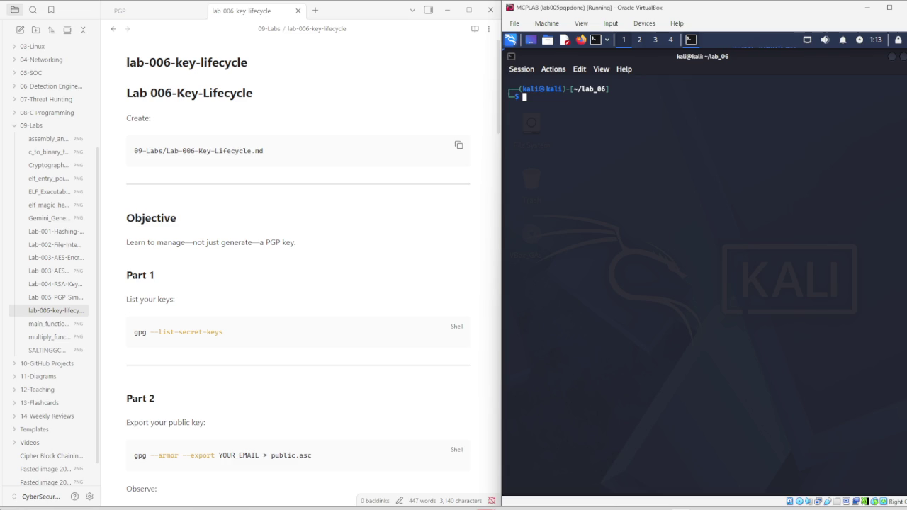
key("alt+Tab")
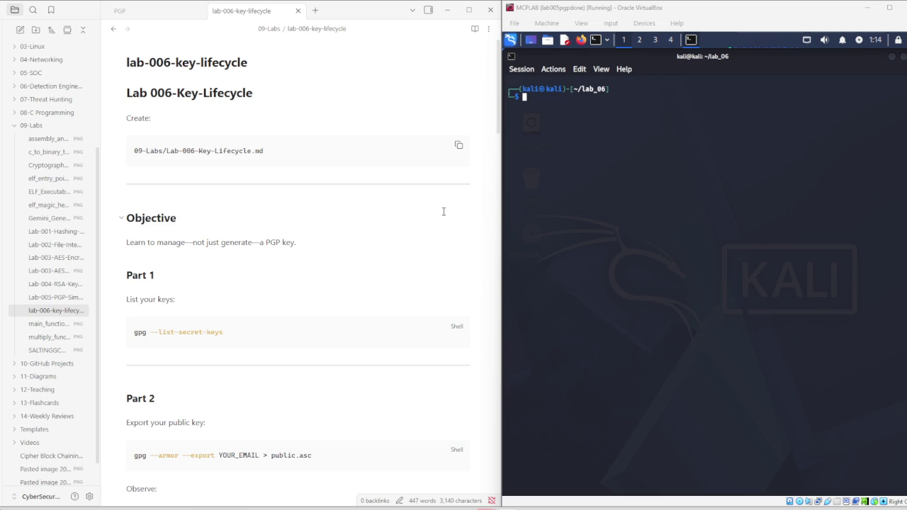
Step: Type gpg at the lab_06 prompt and bring up the screen-capture overlay
left_click(565, 103)
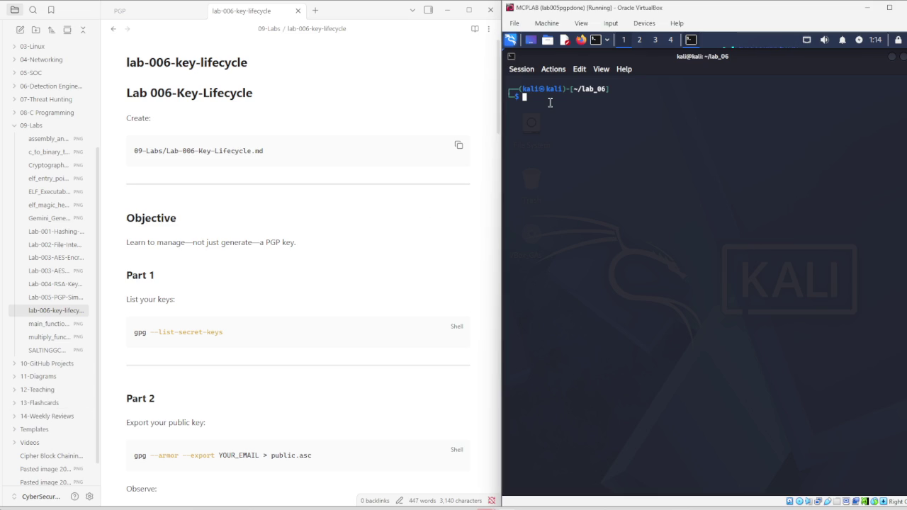
type("gpg")
left_click(362, 15)
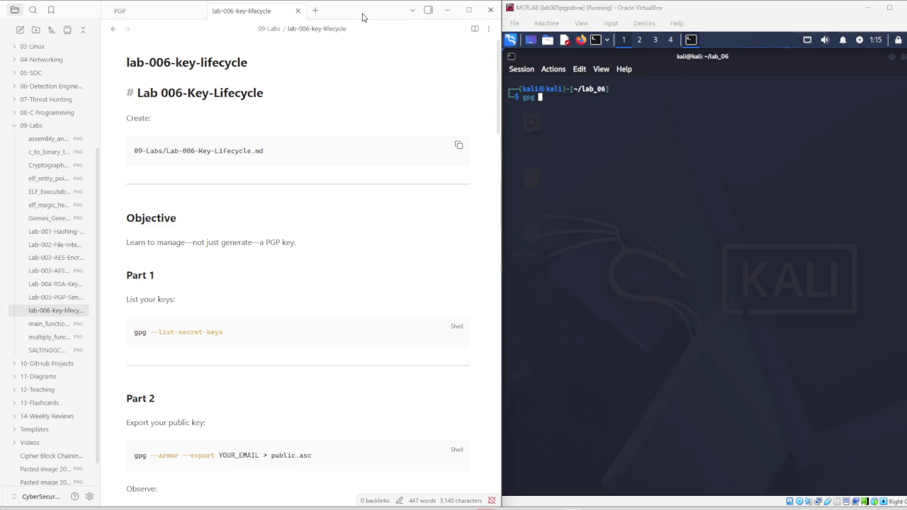
key("super+shift+s")
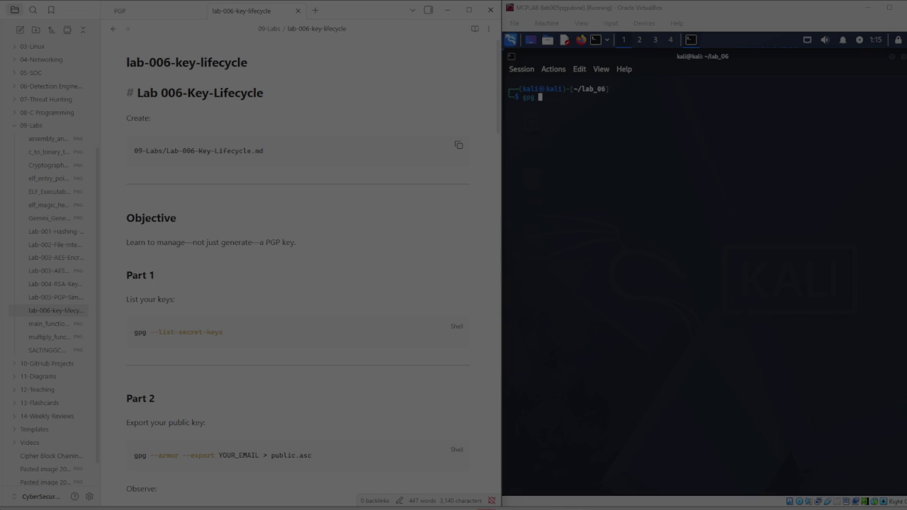
Step: Stretch the Snipping Tool capture area to the full screen and start recording
mouse_move(0, 4)
left_mouse_down()
mouse_move(519, 391)
mouse_move(263, 202)
left_mouse_up()
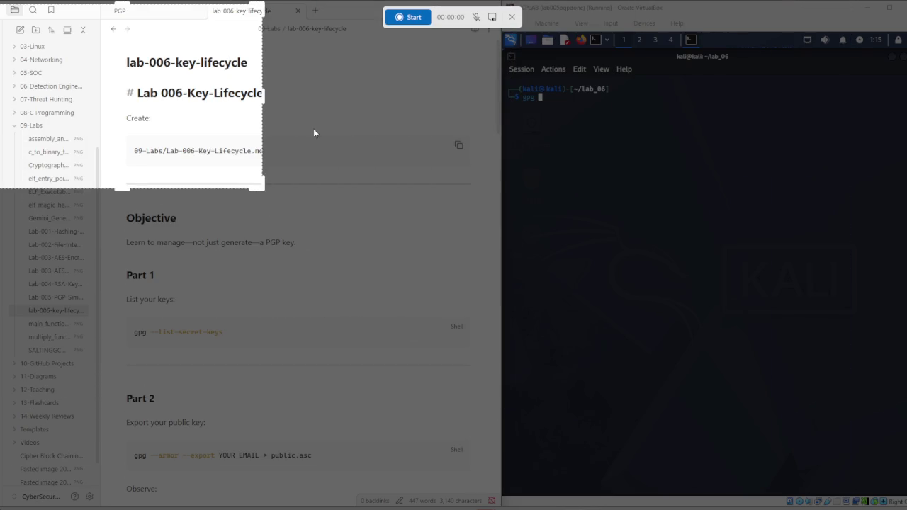
mouse_move(151, 71)
left_mouse_down()
mouse_move(519, 189)
mouse_move(762, 184)
left_mouse_up()
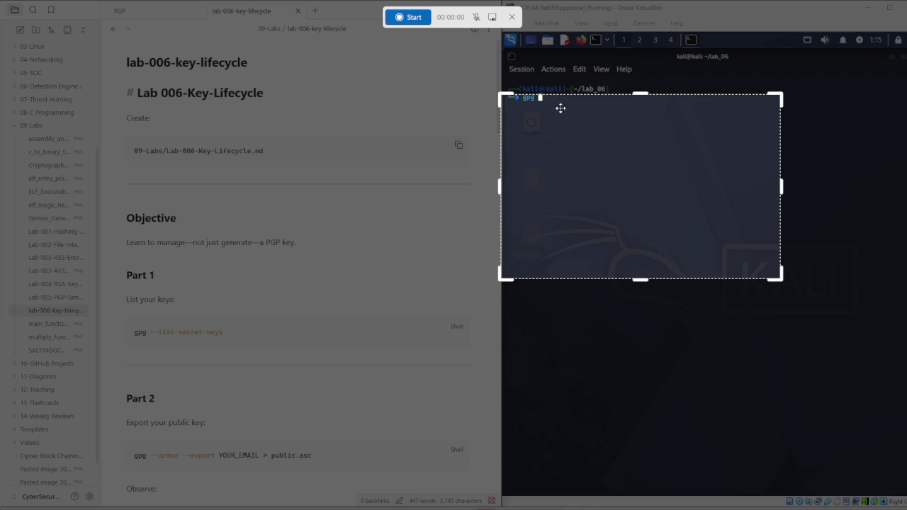
mouse_move(639, 93)
left_mouse_down()
mouse_move(650, 29)
mouse_move(662, 34)
left_mouse_up()
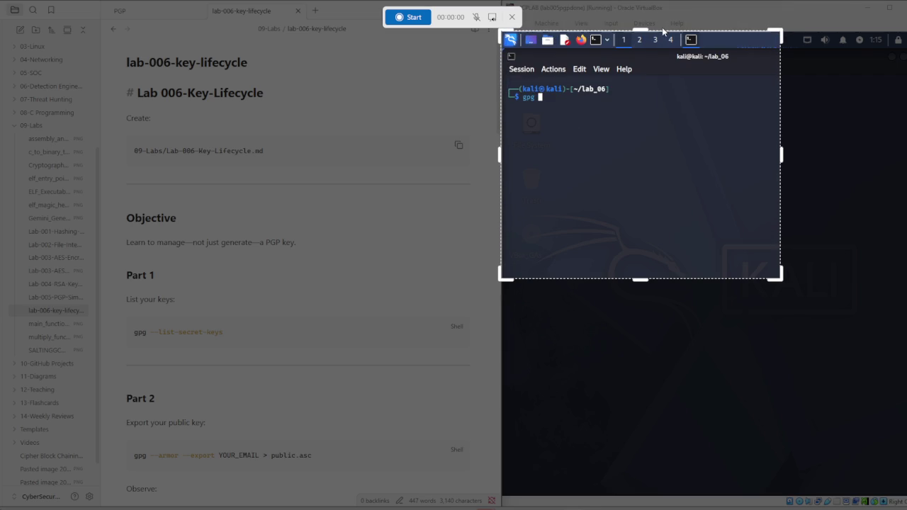
left_click_drag(782, 152, 906, 152)
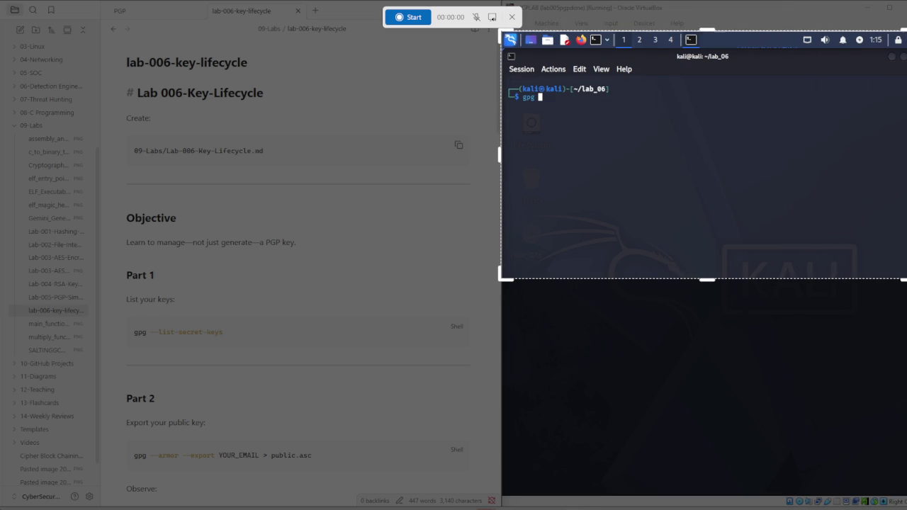
left_click_drag(500, 152, 0, 151)
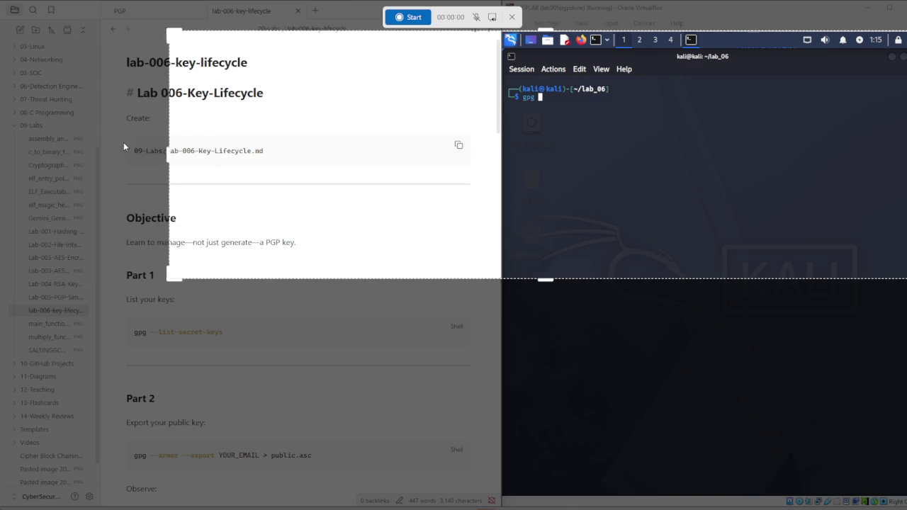
left_click_drag(452, 279, 478, 499)
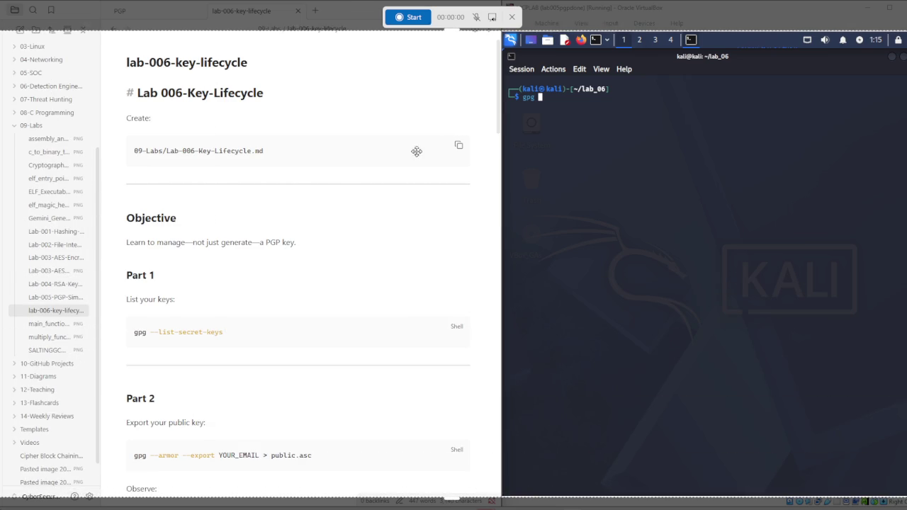
left_click(416, 17)
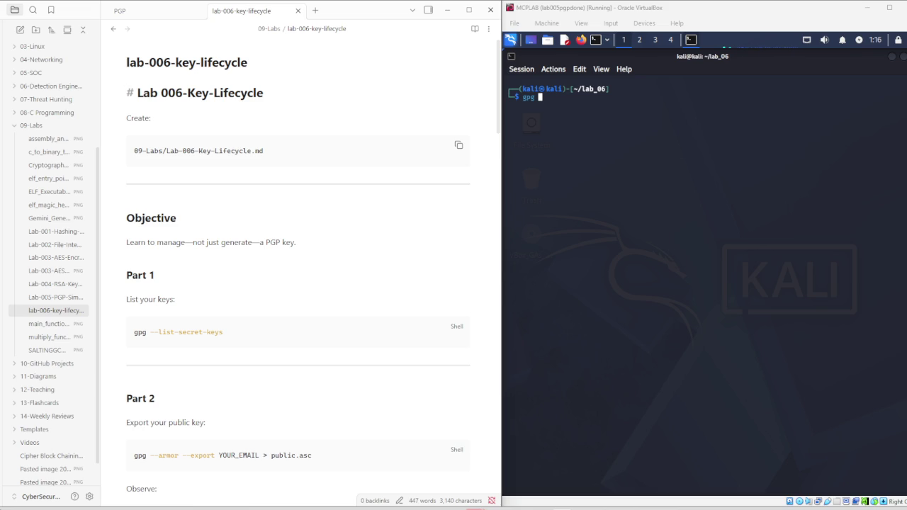
left_click(540, 97)
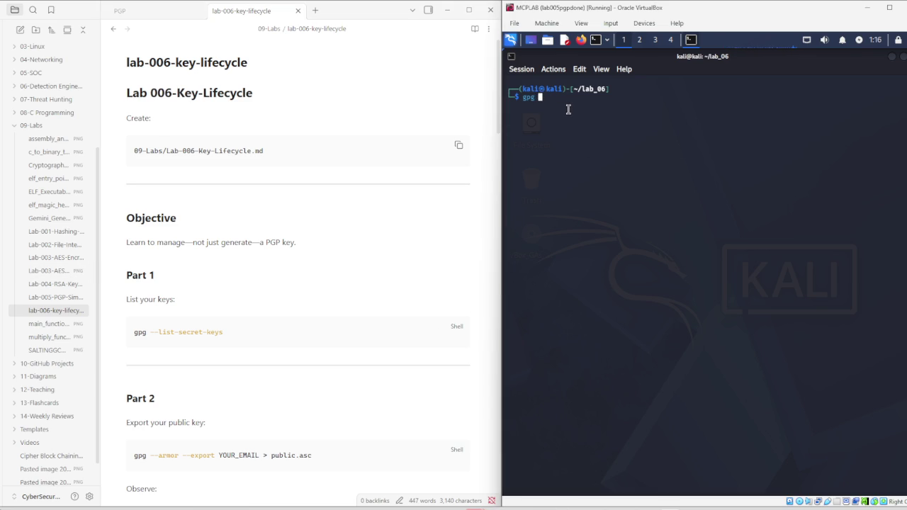
Step: Run gpg --list-secret-keys, creating an empty pubring.kbx keybox and trustdb.gpg
type("--list-")
type("secret-keys")
key("Return")
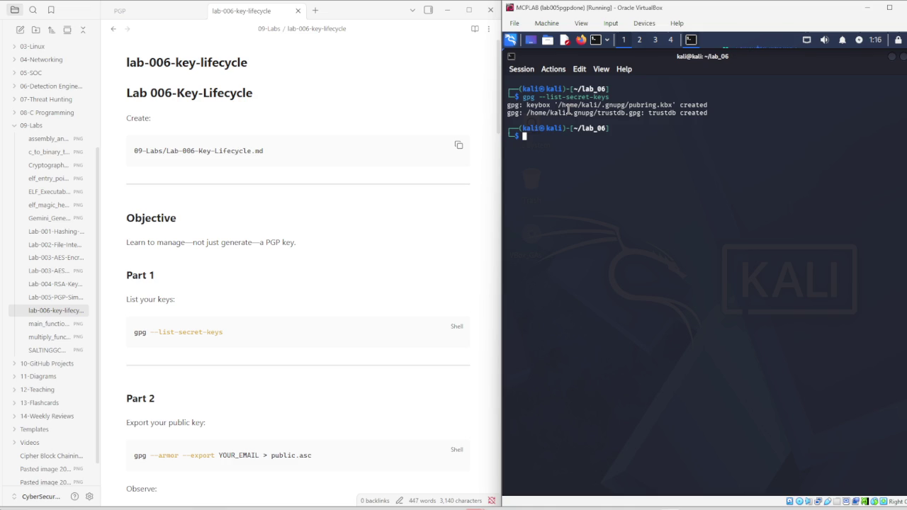
scroll(415, 247, "down", 2)
Step: Export the public key by name to public.asc with gpg --armor, fixing a gpg typo
scroll(415, 251, "down", 2)
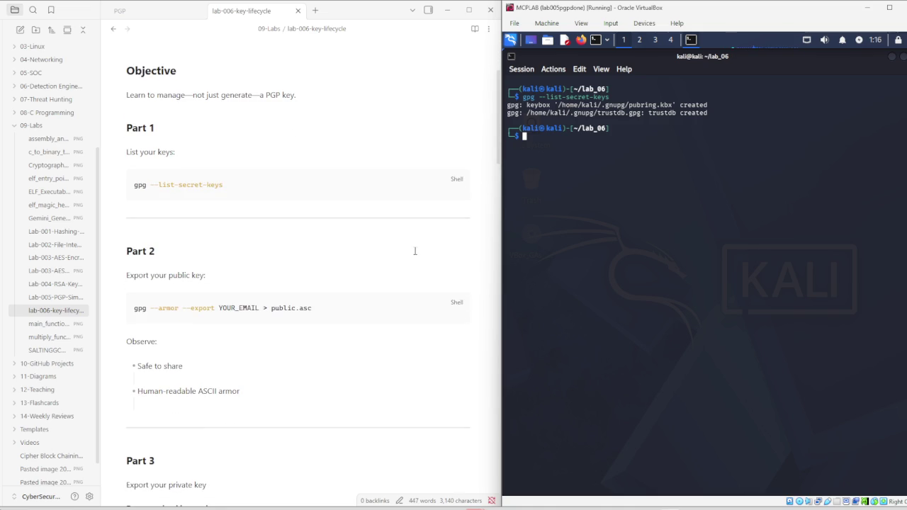
type("gpg")
type(" --armor")
type(" --export")
type(" jj > public.asc")
key("Return")
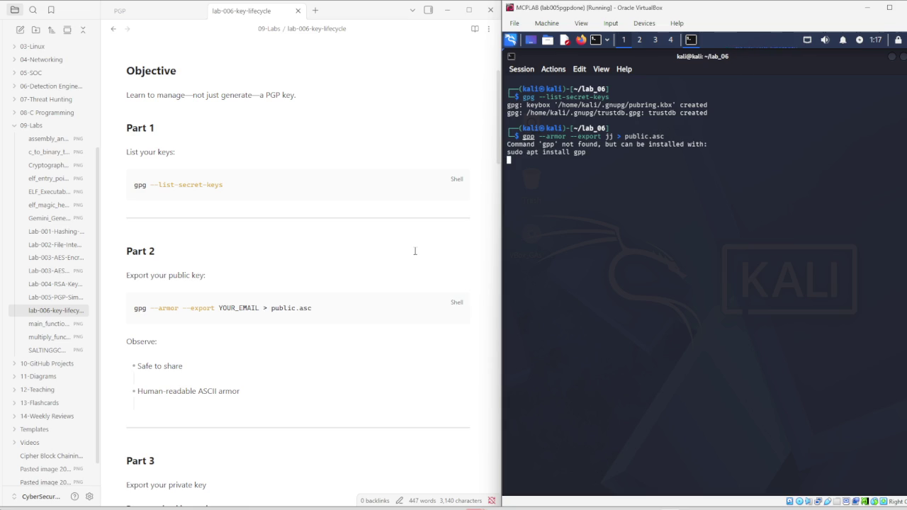
key("Up")
key("ctrl+c")
key("Up")
key("ctrl+Left")
key("ctrl+Left")
key("ctrl+Left")
key("ctrl+Left")
key("ctrl+Left")
key("ctrl+Right")
key("BackSpace")
type("g")
key("Return")
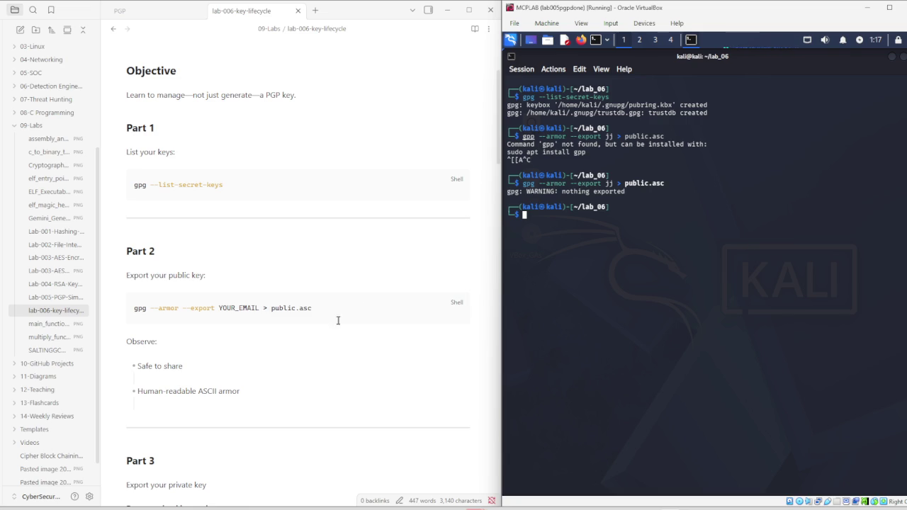
Step: Rerun the public.asc export using the key's full e-mail address; nothing is exported
scroll(338, 321, "down", 1)
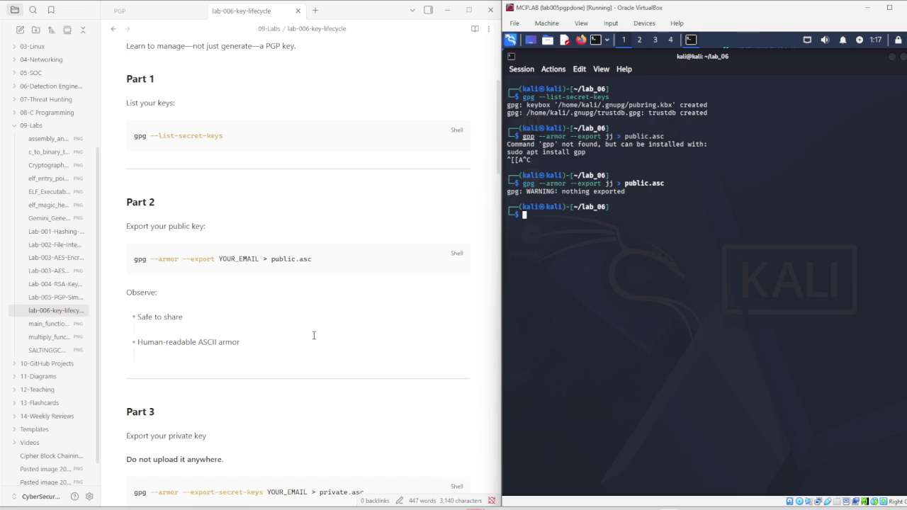
key("Up")
key("Left")
key("Left")
key("Left")
key("Left")
key("Left")
key("Left")
key("Left")
key("Left")
key("Left")
key("Left")
key("Left")
key("Left")
key("Left")
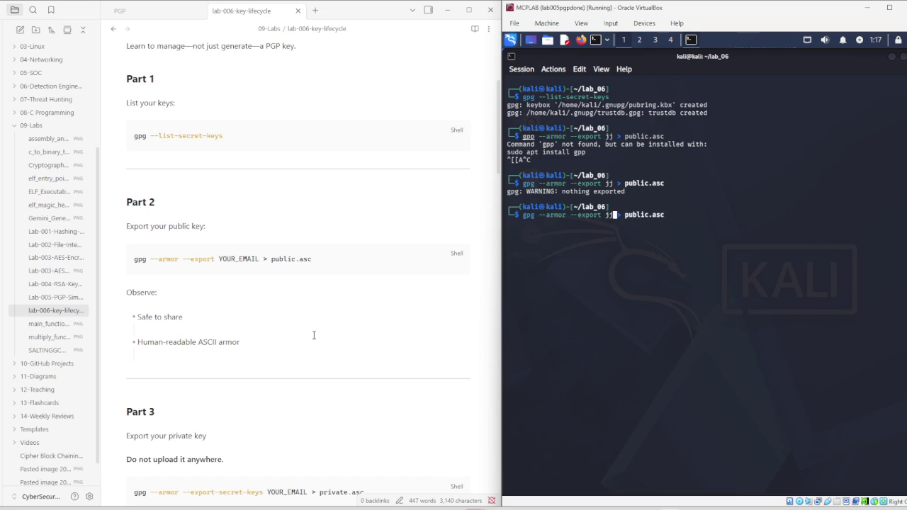
type("@jj")
type(".com")
key("Return")
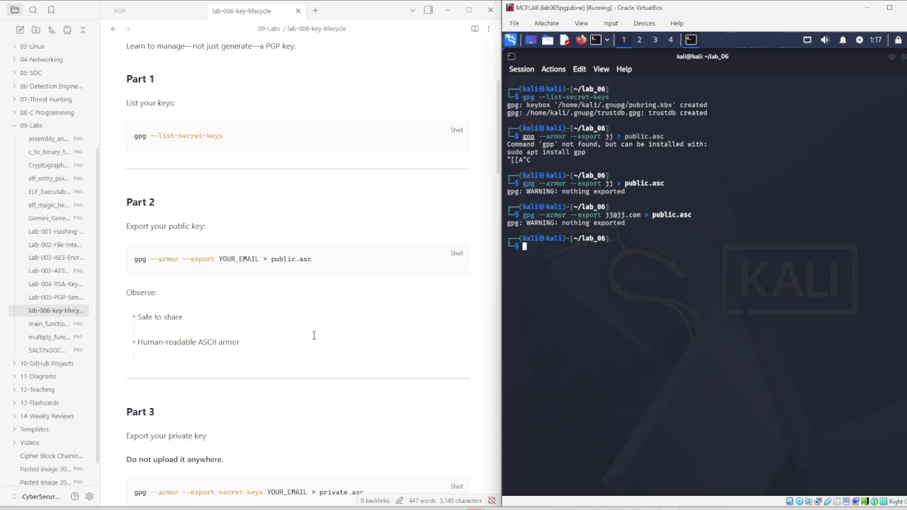
scroll(301, 332, "up", 3)
scroll(297, 329, "up", 2)
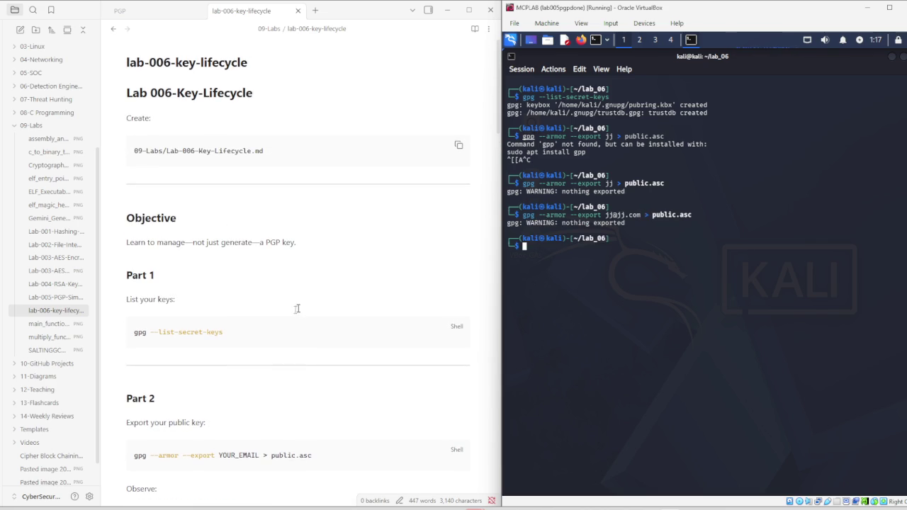
left_click(63, 298)
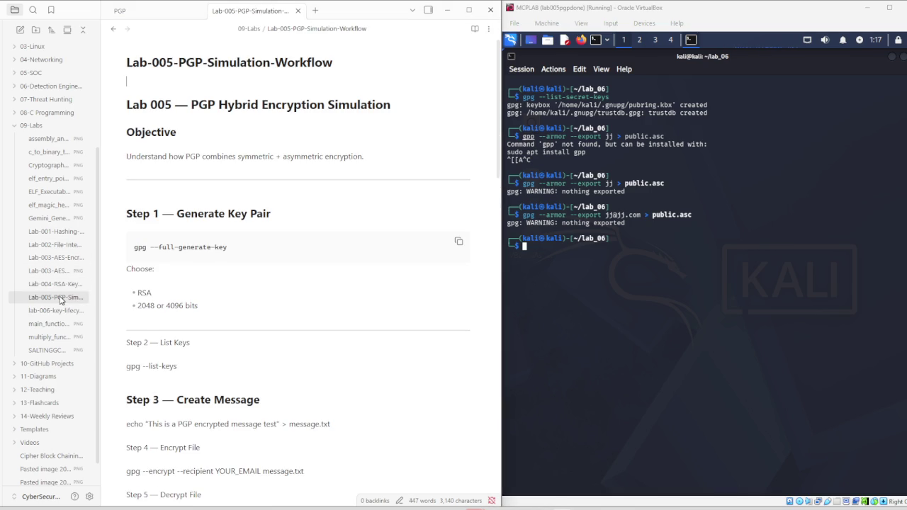
scroll(236, 337, "down", 3)
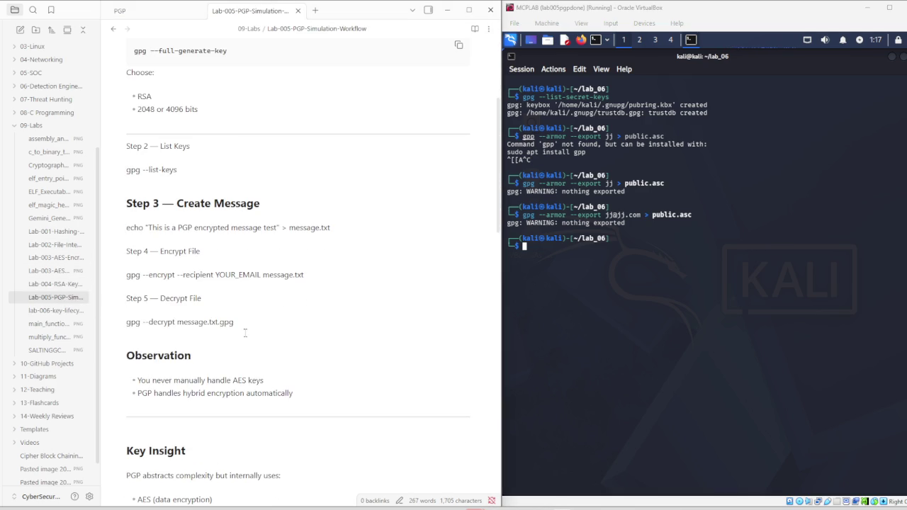
scroll(245, 333, "down", 2)
scroll(245, 333, "down", 1)
scroll(245, 334, "down", 2)
scroll(245, 336, "down", 2)
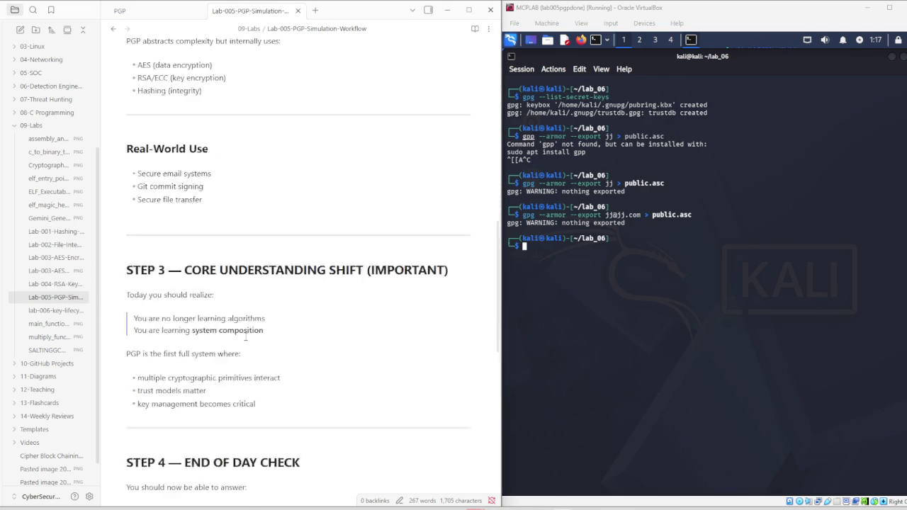
scroll(245, 338, "down", 5)
scroll(244, 341, "down", 2)
scroll(244, 343, "down", 2)
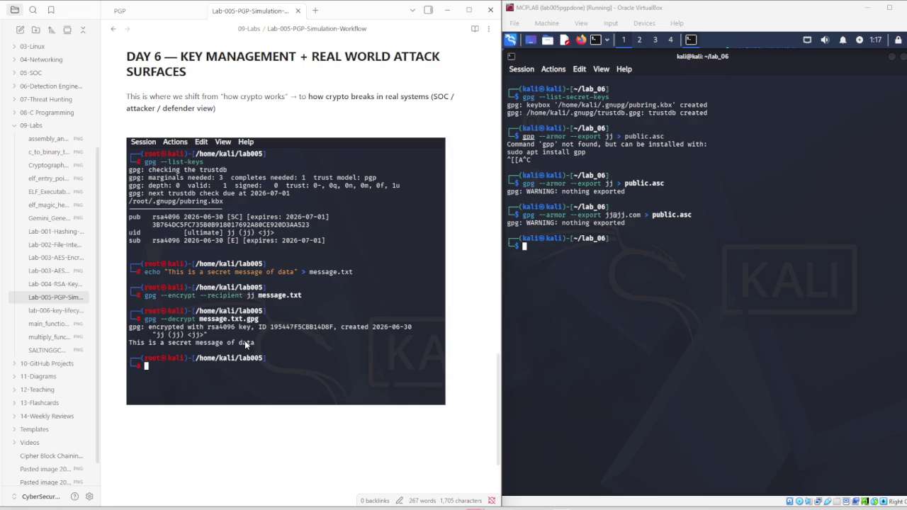
scroll(284, 339, "down", 1)
scroll(330, 336, "down", 2)
scroll(396, 347, "up", 2)
scroll(368, 333, "up", 5)
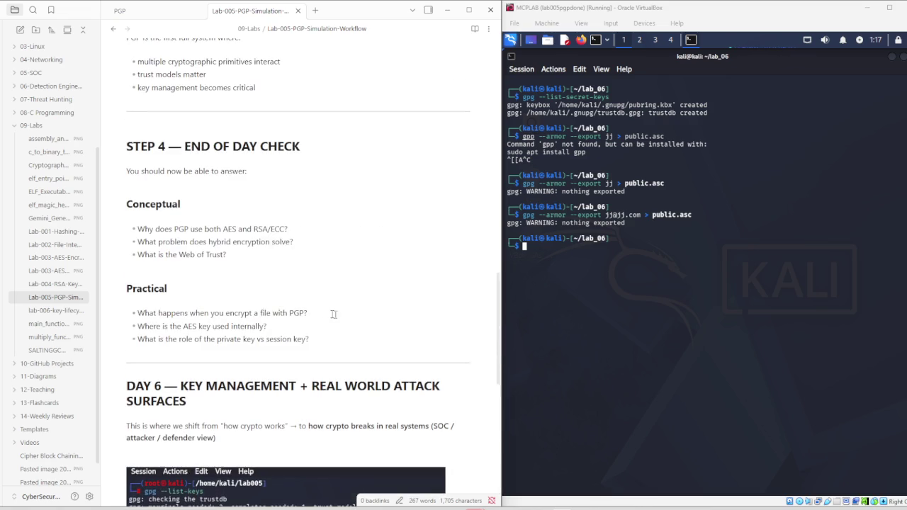
left_click(48, 311)
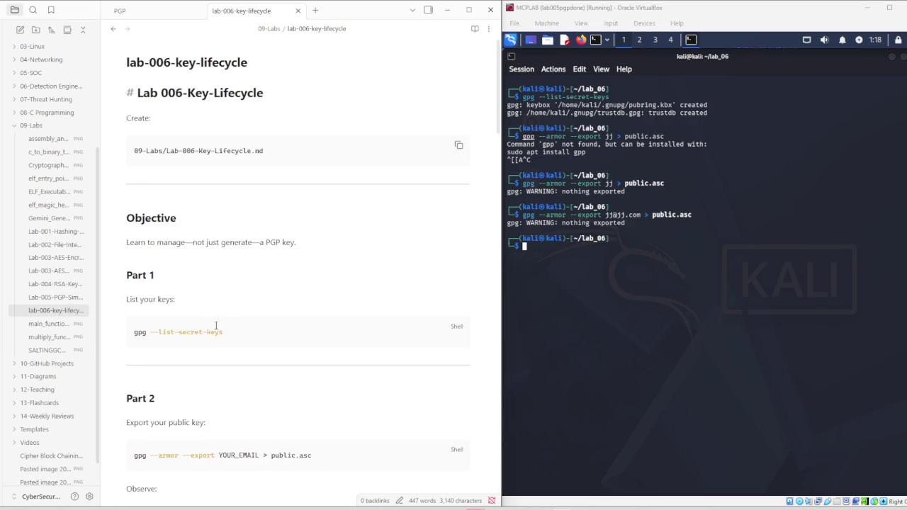
Step: Change the recalled command to gpg --armor --export-secret-keys for the key's e-mail, then run it
scroll(219, 326, "down", 1)
scroll(221, 325, "down", 1)
scroll(223, 326, "down", 2)
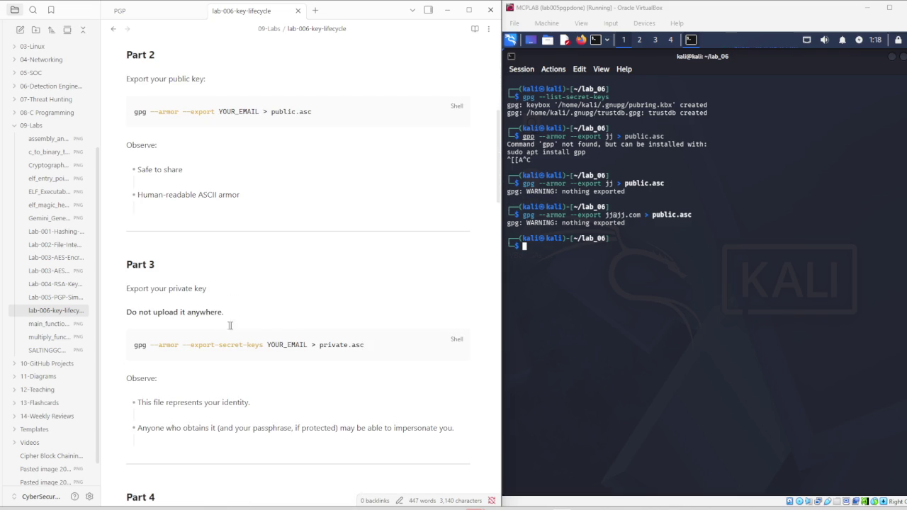
left_click(539, 253)
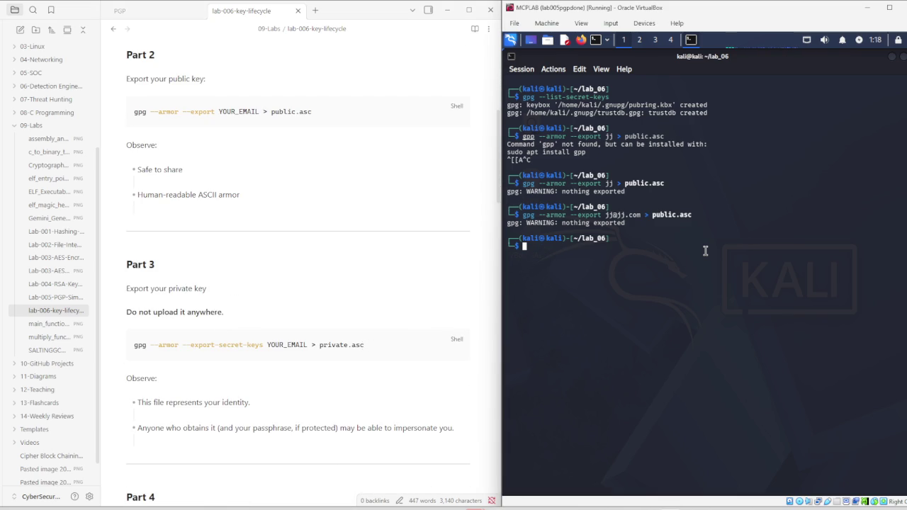
key("Up")
key("ctrl+Left")
key("ctrl+Left")
key("ctrl+Left")
key("ctrl+Left")
key("ctrl+Left")
key("Left")
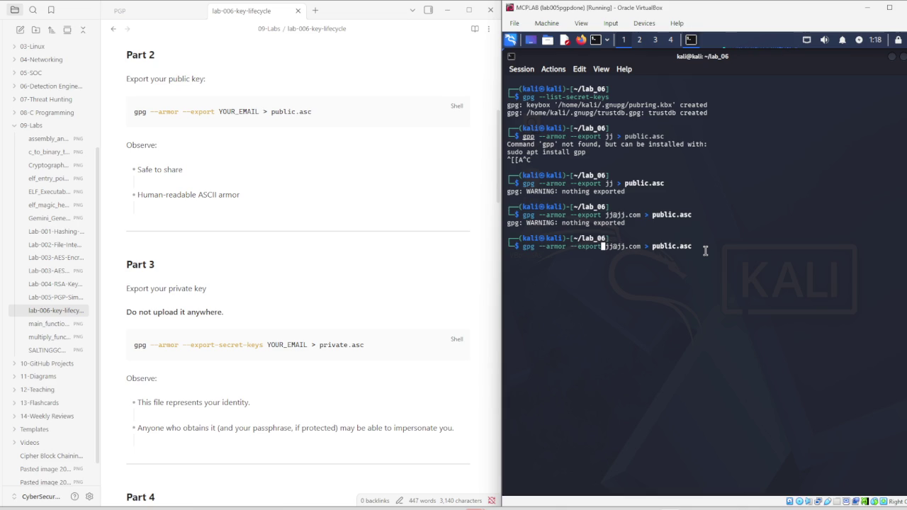
type("-secret-keys")
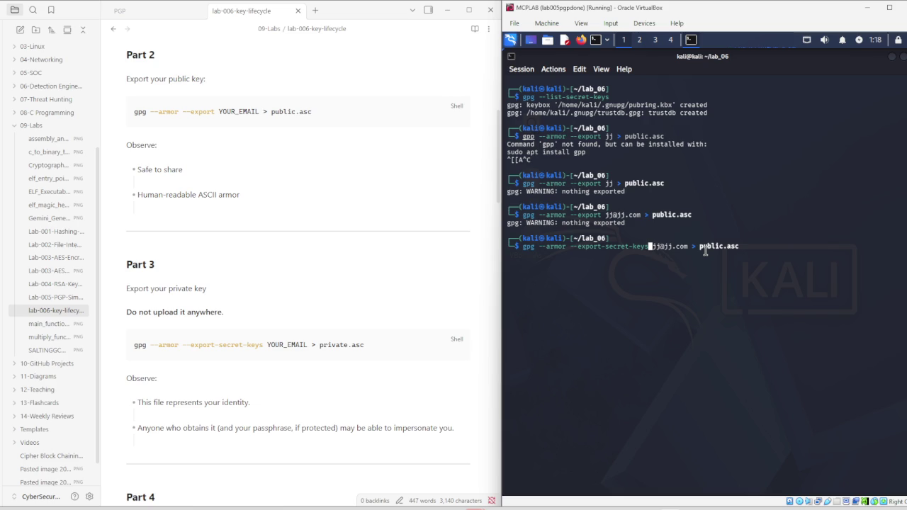
key("Return")
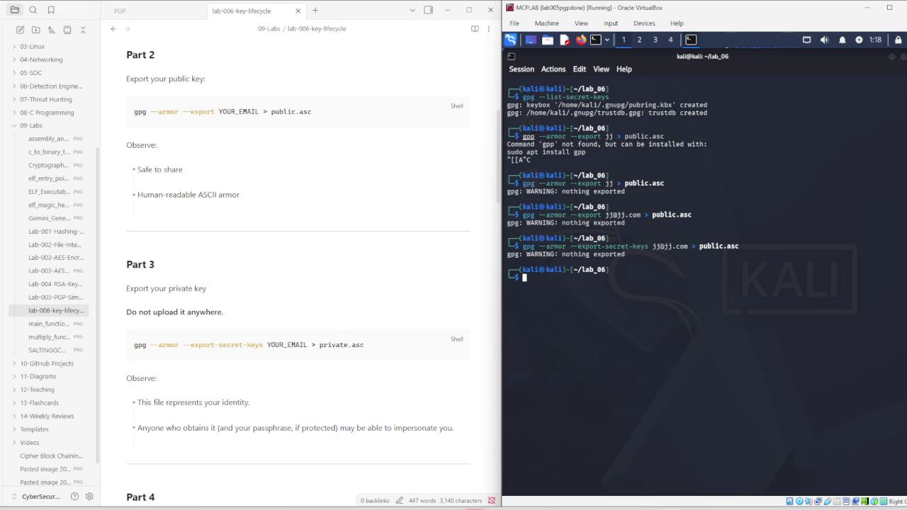
scroll(275, 344, "down", 3)
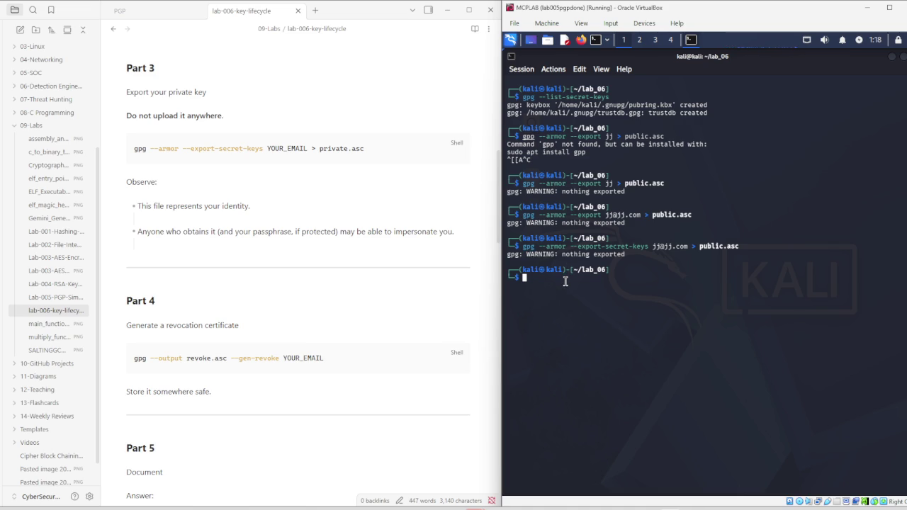
Step: Run gpg --output revoke.asc --gen-revoke for the key's e-mail address
type("gpg --output revoke.asc")
type(" --gen-revoke jj@jj.com")
key("Return")
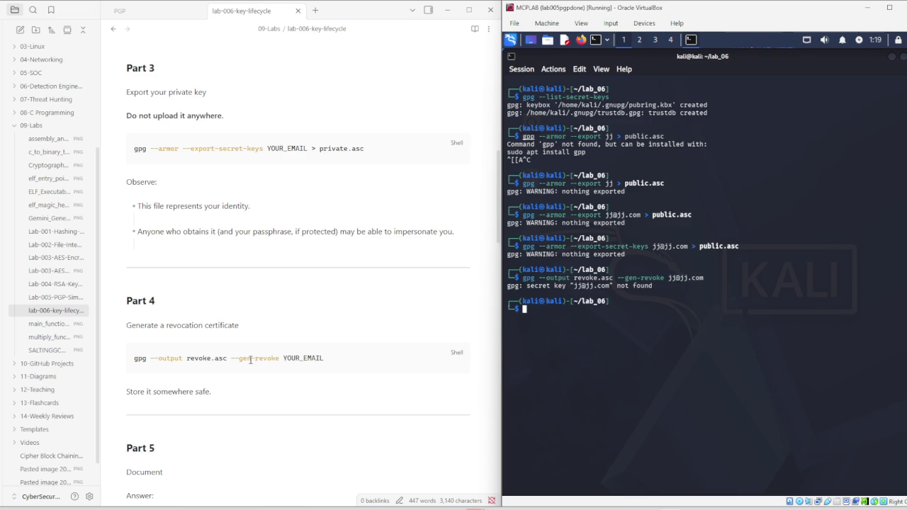
scroll(198, 341, "down", 2)
scroll(213, 340, "down", 1)
scroll(205, 298, "up", 1)
scroll(195, 283, "down", 3)
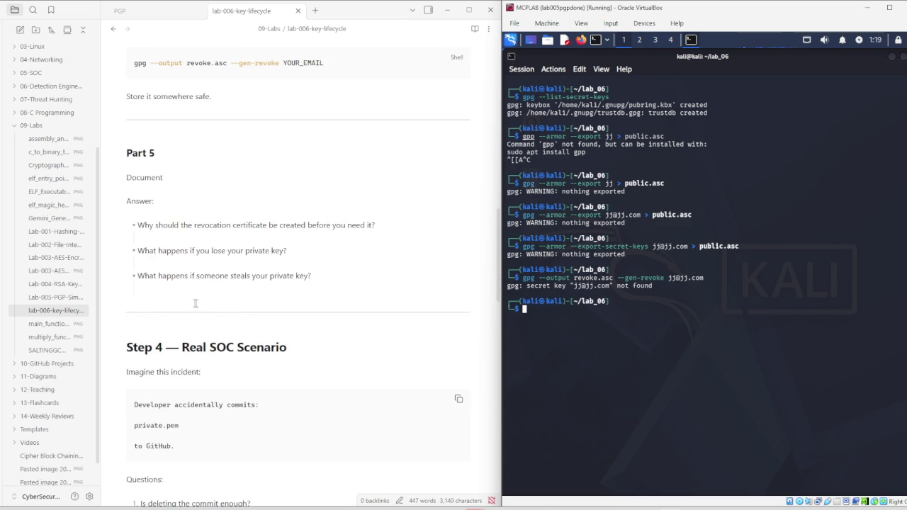
scroll(184, 255, "down", 1)
left_click(128, 128)
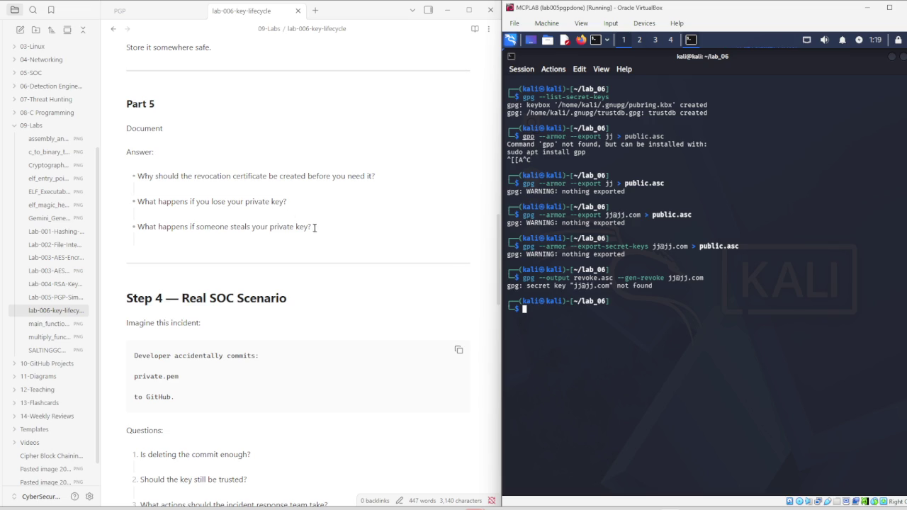
left_click(186, 187)
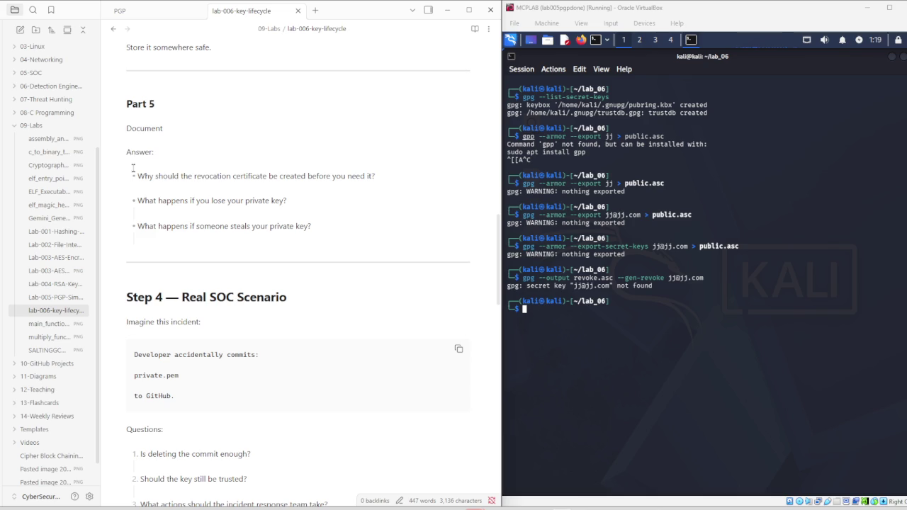
left_click_drag(126, 149, 321, 230)
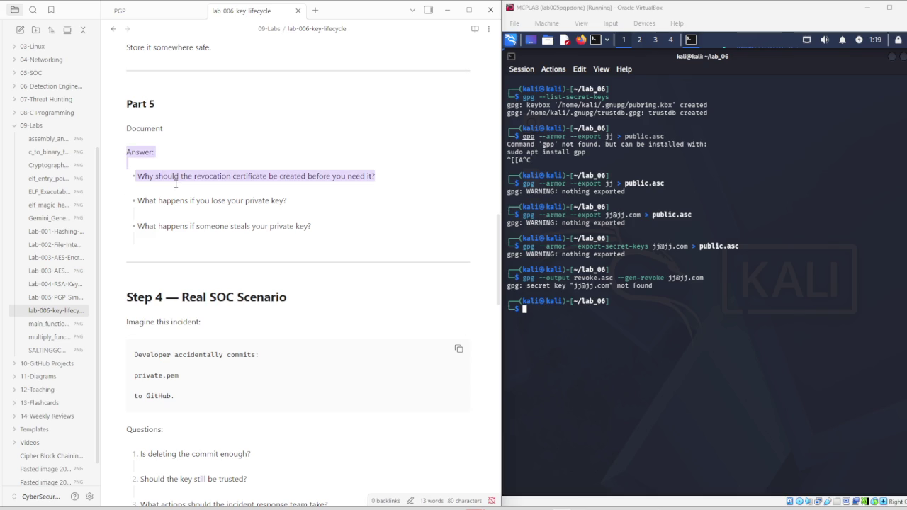
left_click(315, 231)
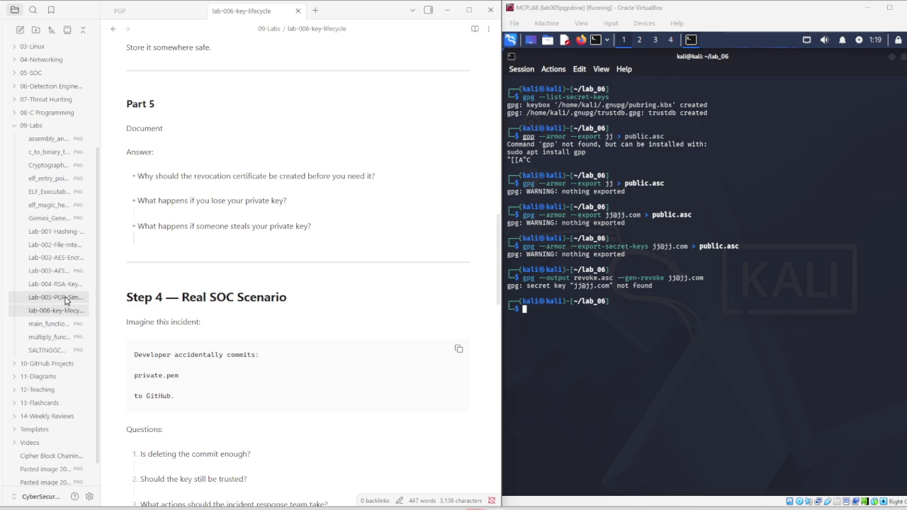
Step: Paste the revocation certificate answer under the first question, separated by a blank line
key("ctrl+v")
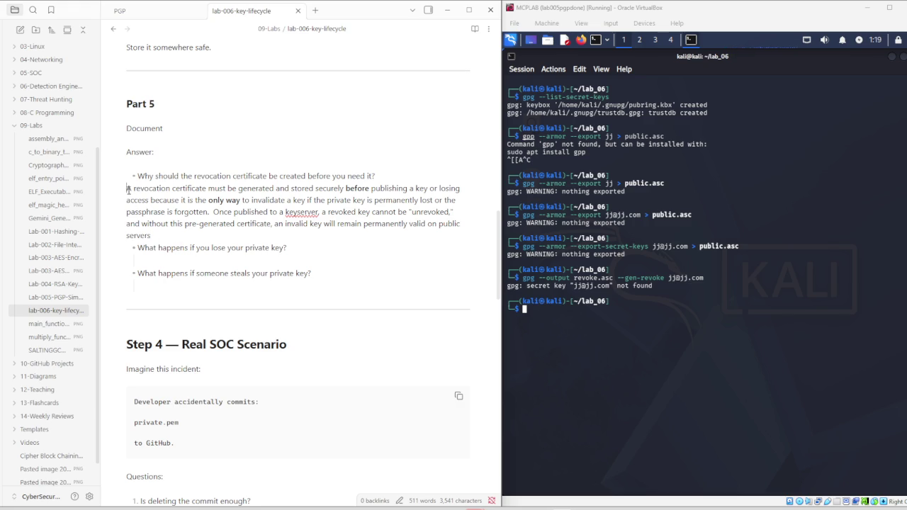
left_click(128, 188)
key("Return")
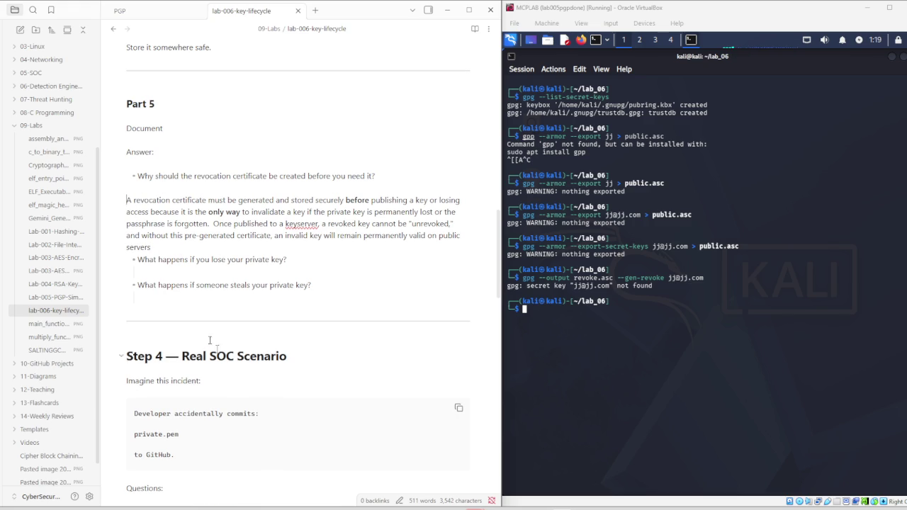
Step: Paste the lost-private-key answer under the second question and tidy its indentation
left_click(144, 268)
type("You lose the ability to decrypt messages sent to you or sign new data.  However, you can still verify old signatures if you retain copies. If you do not have a pre-generated revocation certificate, you cannot stop others from sending encrypted messages to that compromised identity, potentially leading to data exposure if the key was also stolen.")
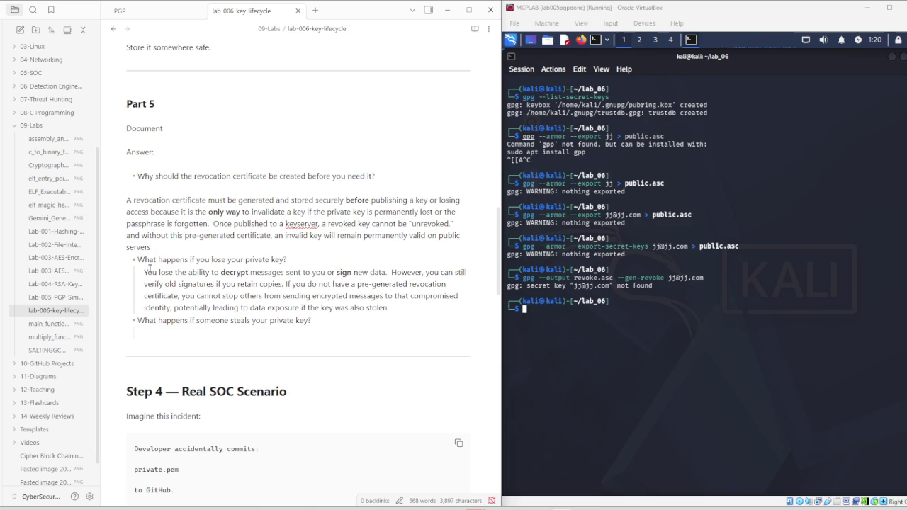
key("shift+Tab")
key("ctrl+z")
key("BackSpace")
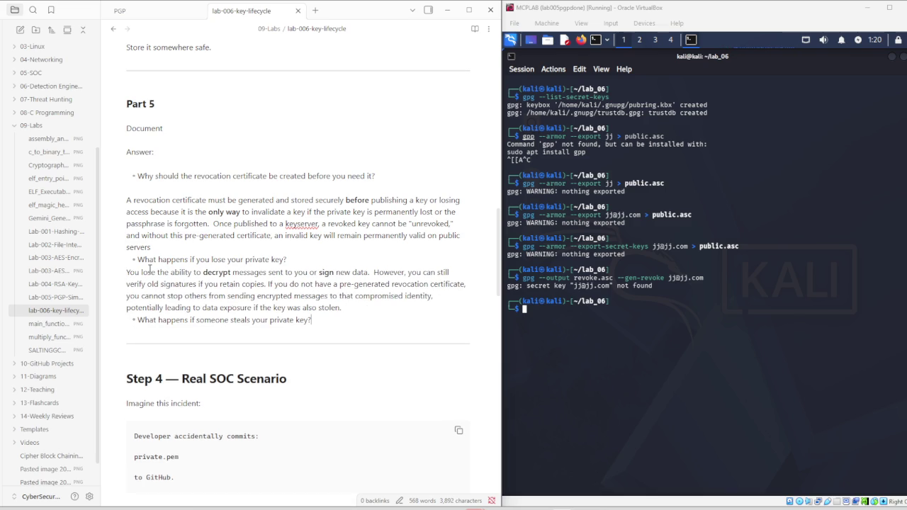
key("Return")
key("BackSpace")
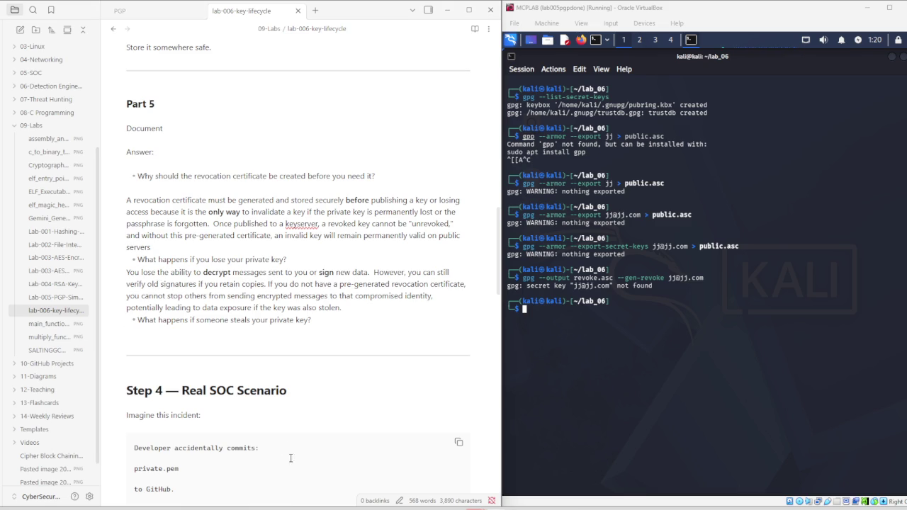
Step: Paste the stolen-private-key answer and space the second and third answers from their questions
type("The attacker can decrypt your past and future encrypted messages and forge your digital signatures, effectively usurping your digital identity.  While revoking the key prevents future encryption to that key, it does not retroactively decrypt messages already intercepted by the attacker. Immediate revocation is critical to prevent further identity abuse.")
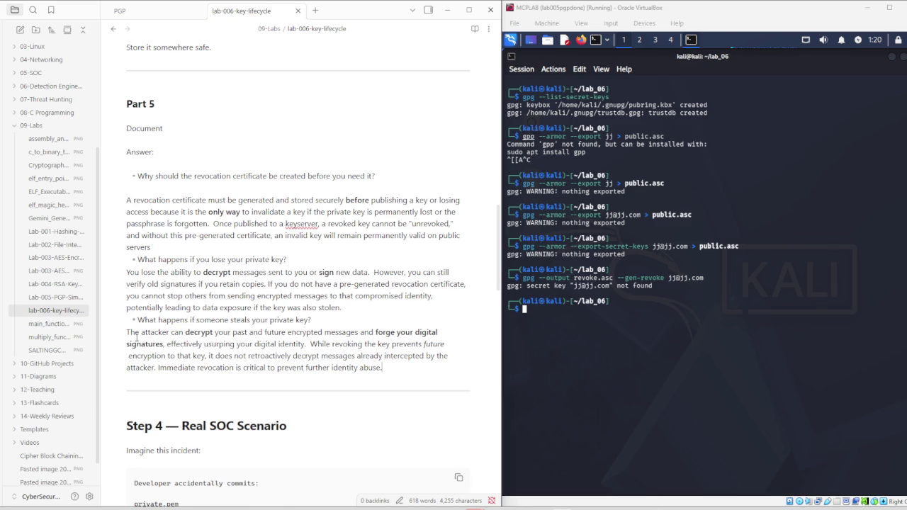
left_click(302, 255)
key("Return")
key("Down")
key("Down")
key("Down")
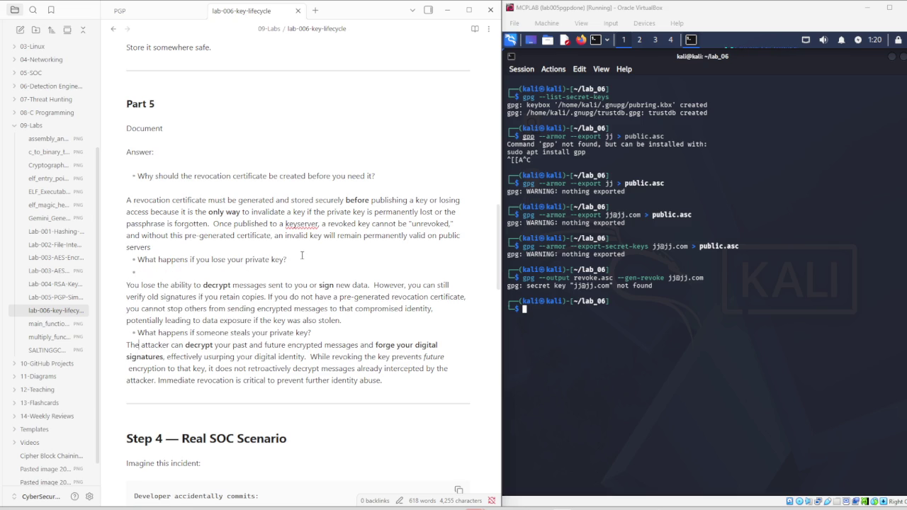
key("Up")
key("End")
key("Return")
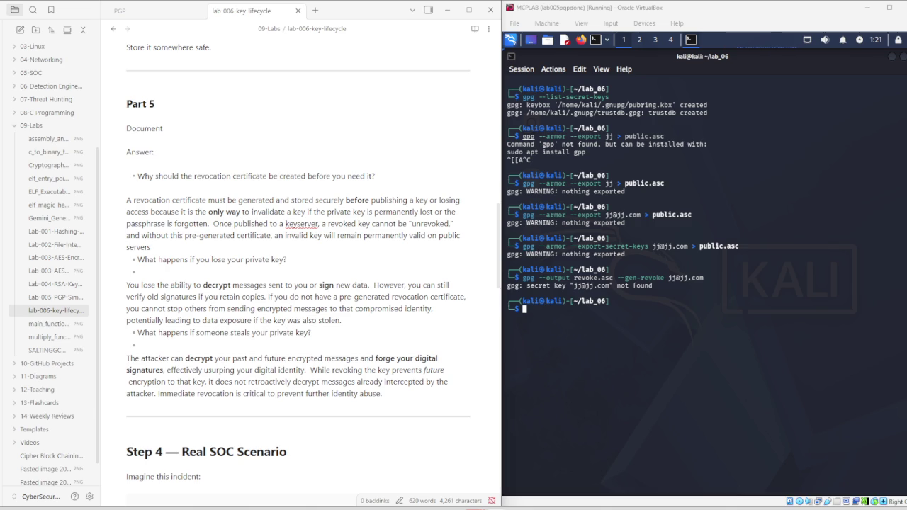
Step: Delete the leftover empty bullet lines under the stolen-key question
left_click(149, 349)
key("BackSpace")
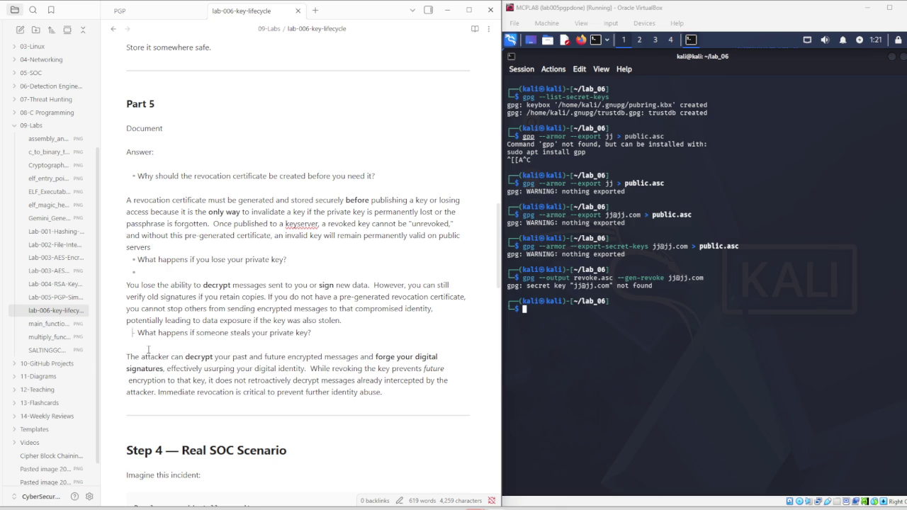
key("Up")
key("Up")
key("BackSpace")
key("BackSpace")
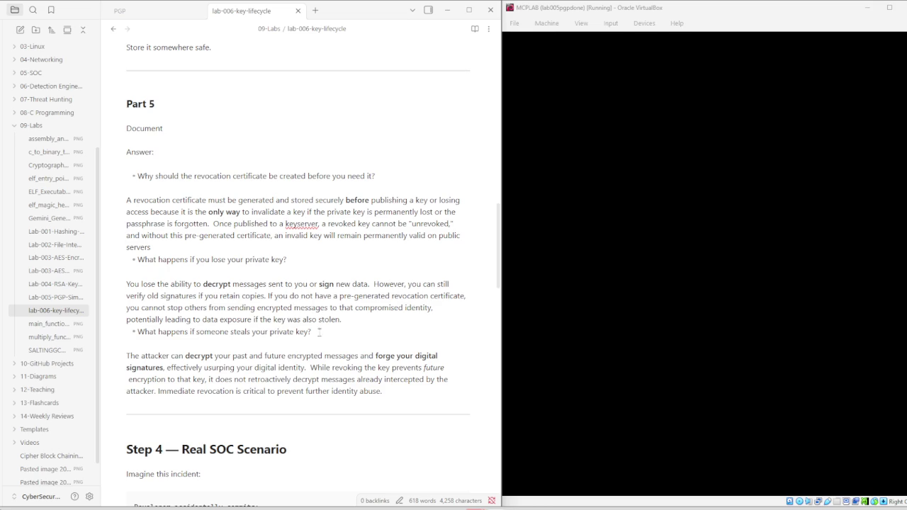
scroll(265, 351, "down", 3)
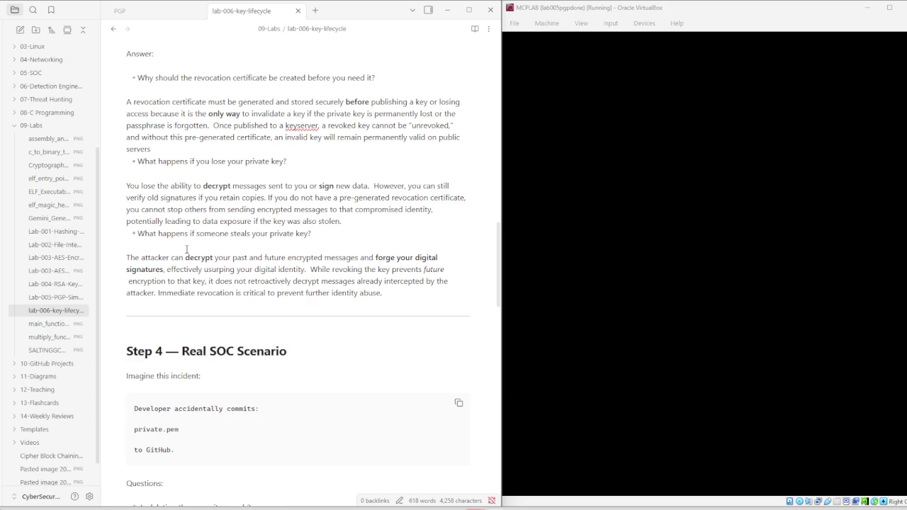
scroll(227, 319, "down", 2)
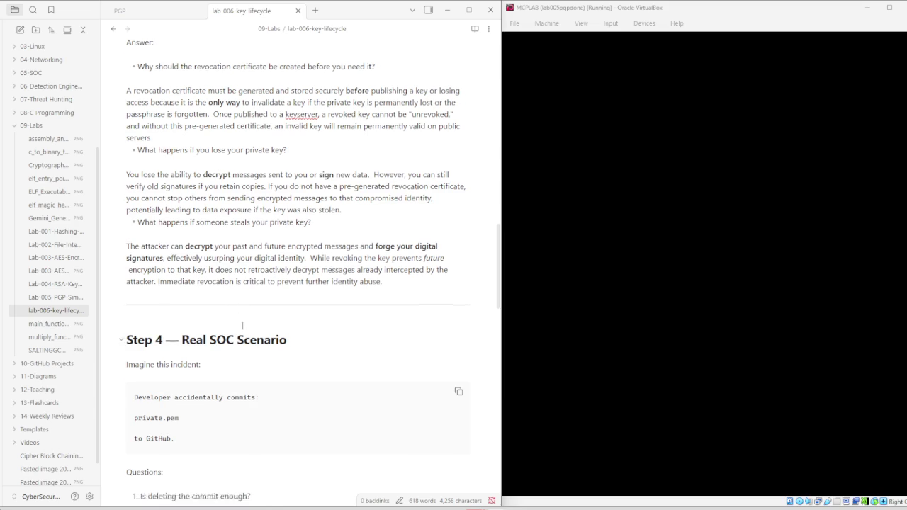
scroll(212, 326, "down", 2)
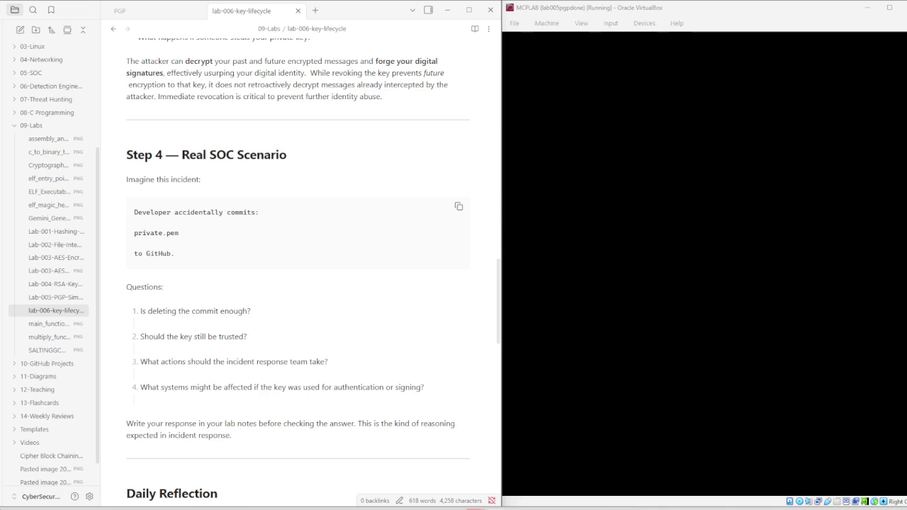
scroll(18, 181, "up", 3)
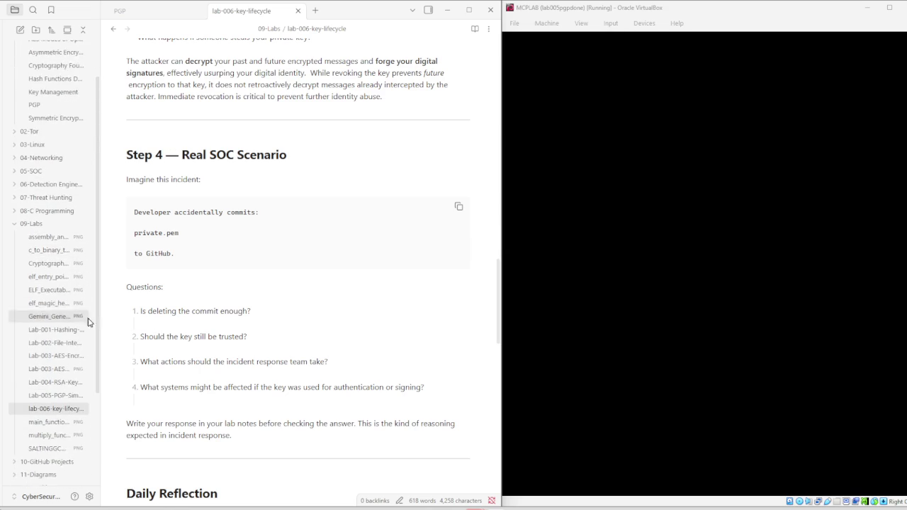
scroll(88, 323, "down", 2)
right_click(38, 364)
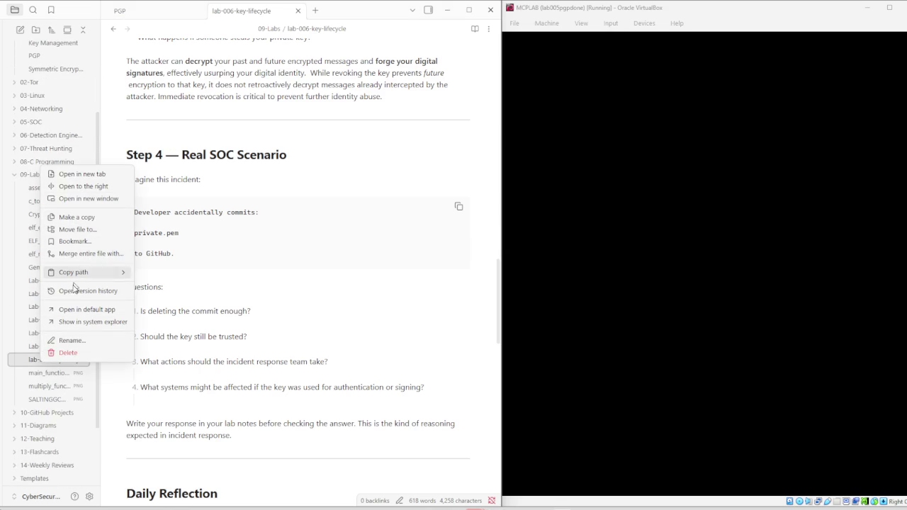
Step: Create a new note named 'lab 06 Notes' in the 09-Labs folder
right_click(33, 177)
left_click(68, 185)
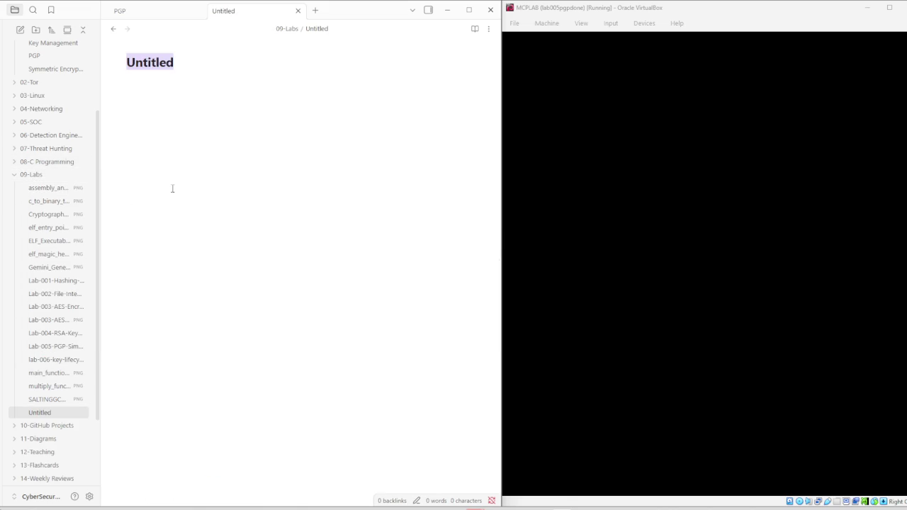
key("BackSpace")
type("lab 06 ")
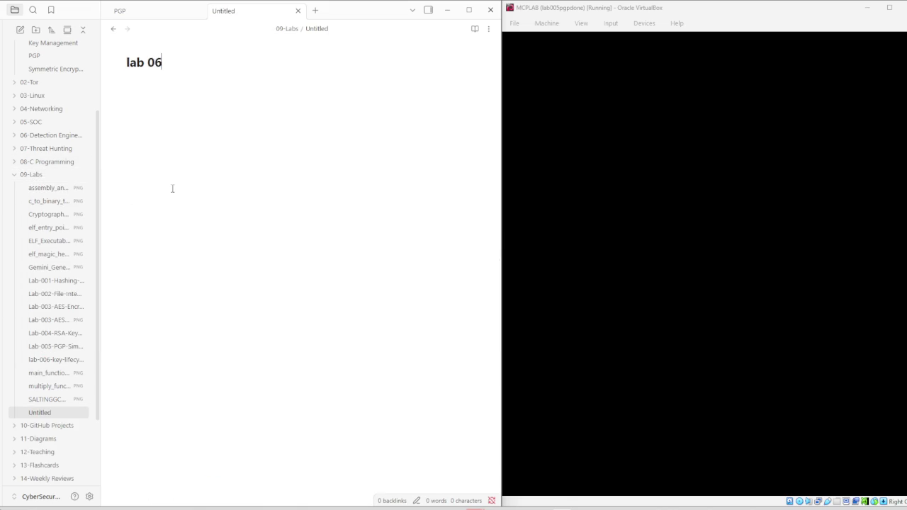
type("Note")
type("s")
key("Return")
Step: Paste the SOC scenario response into the note and scroll through it to review
key("ctrl+v")
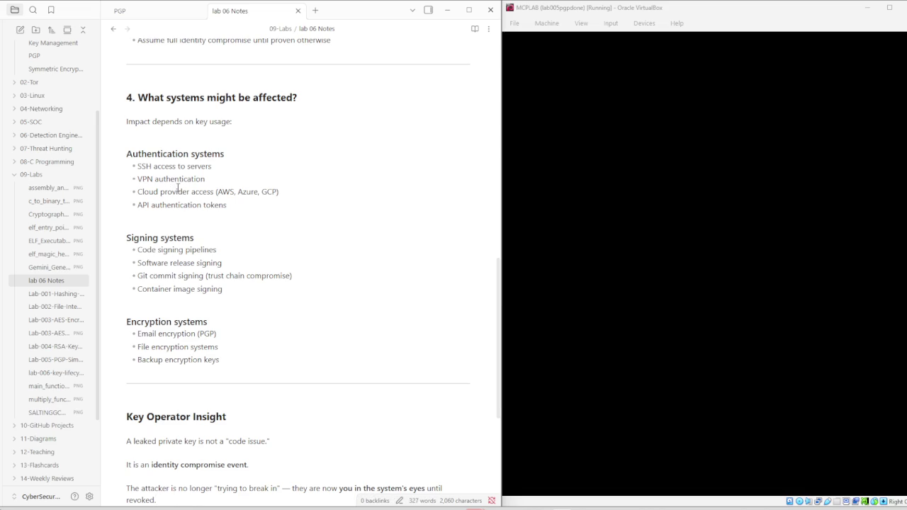
scroll(204, 243, "up", 4)
scroll(221, 344, "up", 5)
scroll(211, 308, "down", 5)
scroll(177, 304, "down", 5)
scroll(147, 304, "down", 2)
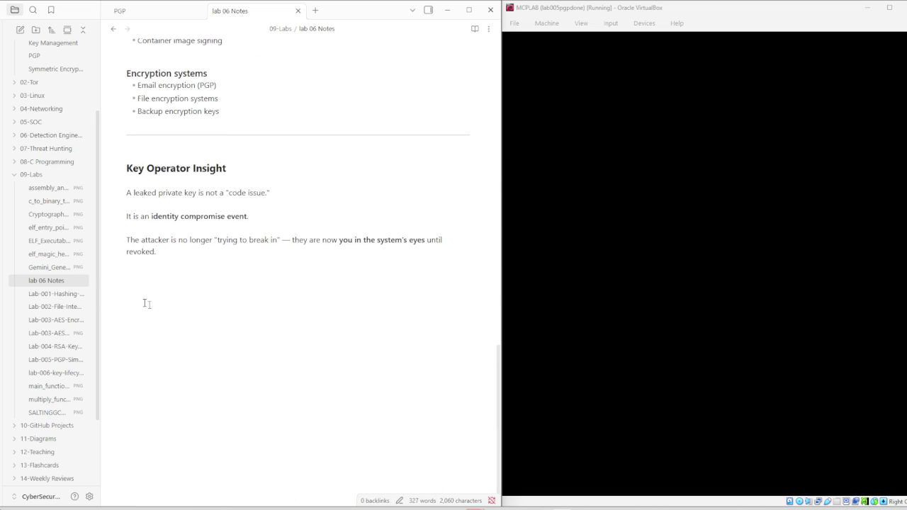
left_click(51, 373)
Step: Delete the Step 4 SOC scenario through Daily Reflection sections from lab-006-key-lifecycle
scroll(194, 362, "down", 10)
scroll(212, 368, "down", 10)
scroll(213, 368, "down", 10)
scroll(225, 344, "down", 5)
scroll(224, 311, "up", 5)
scroll(222, 269, "up", 3)
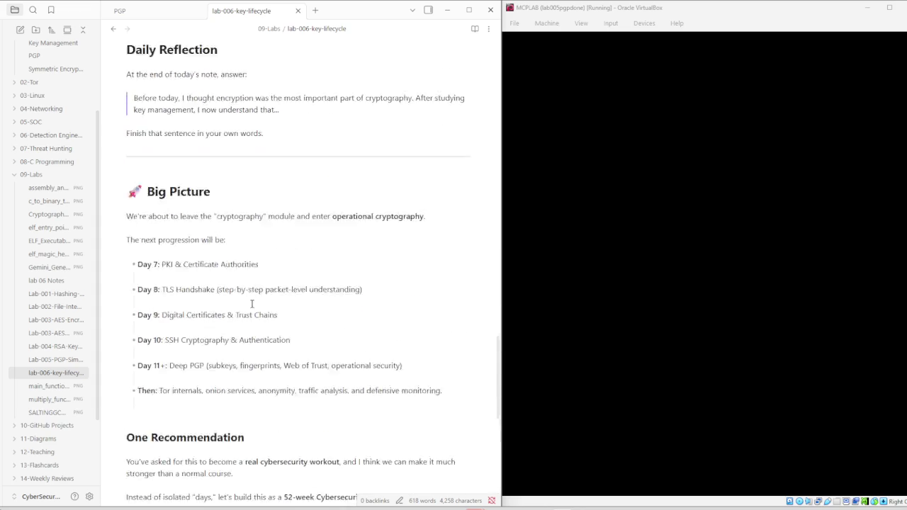
scroll(220, 211, "up", 2)
mouse_move(265, 205)
left_mouse_down()
mouse_move(130, 188)
mouse_move(120, 160)
left_mouse_up()
scroll(131, 187, "up", 2)
scroll(131, 188, "up", 2)
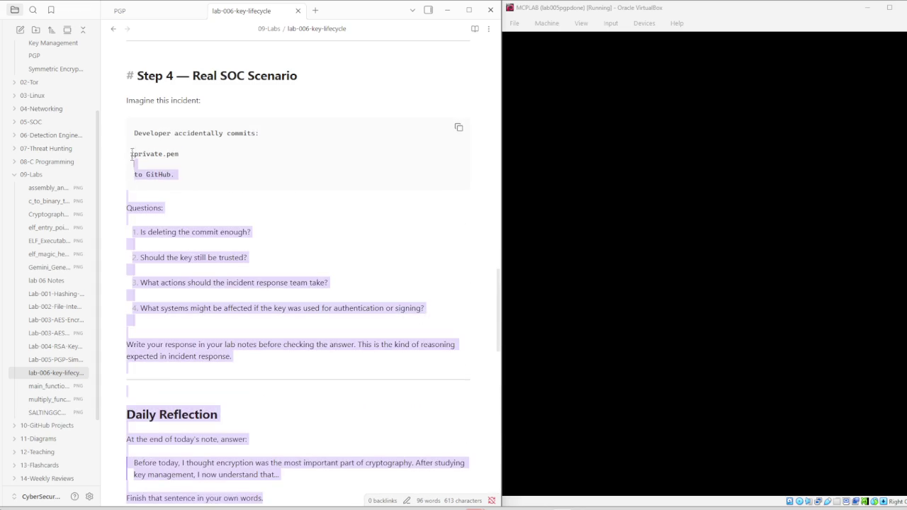
scroll(121, 160, "up", 1)
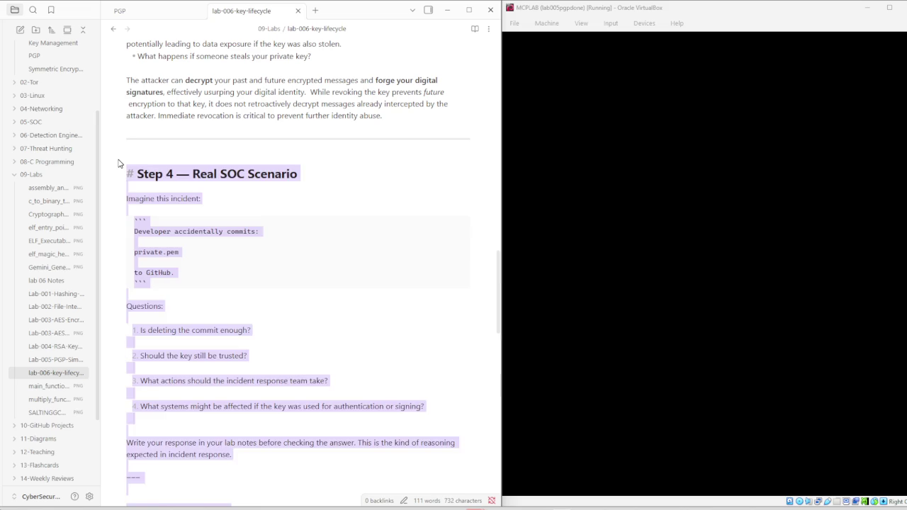
key("BackSpace")
key("BackSpace")
key("BackSpace")
key("BackSpace")
key("BackSpace")
key("BackSpace")
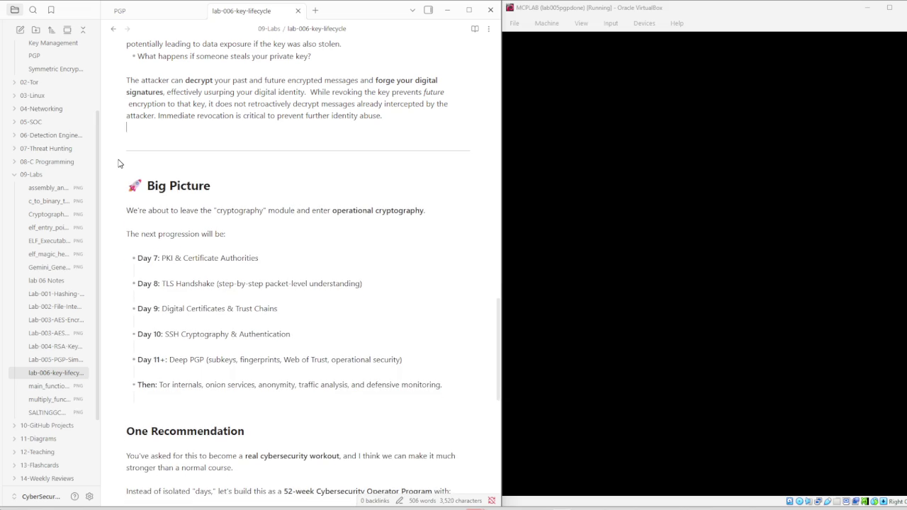
Step: Remove the leftover duplicate separator and blank lines above Big Picture
key("Down")
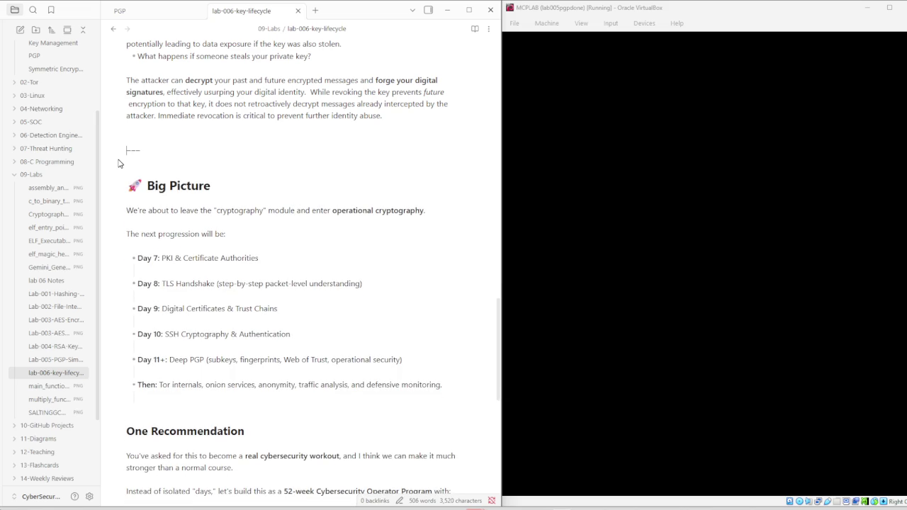
key("BackSpace")
key("BackSpace")
key("Down")
key("Down")
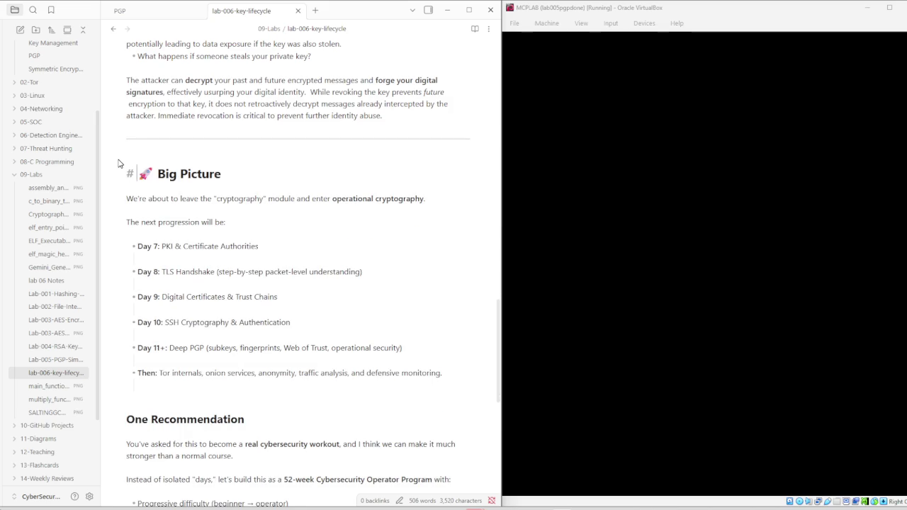
key("BackSpace")
key("Down")
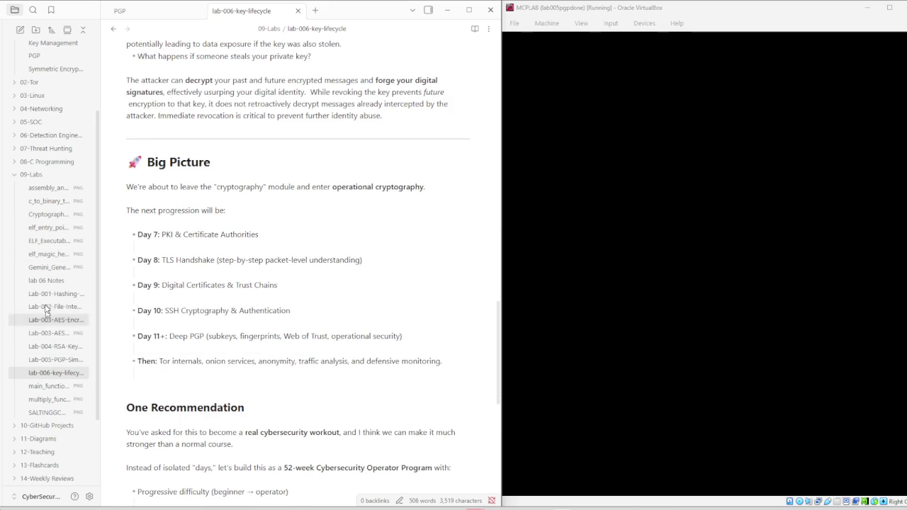
left_click(51, 283)
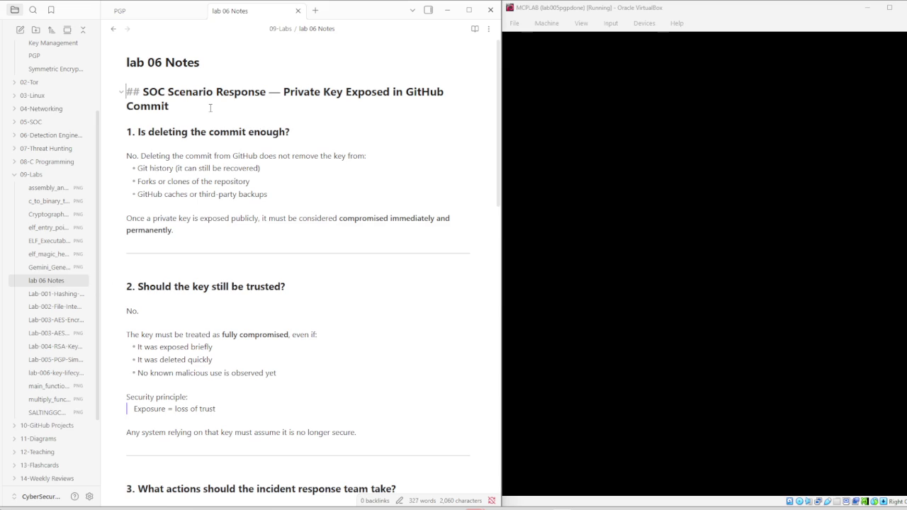
Step: Place the cursor in the lab 06 Notes page text
left_click(313, 131)
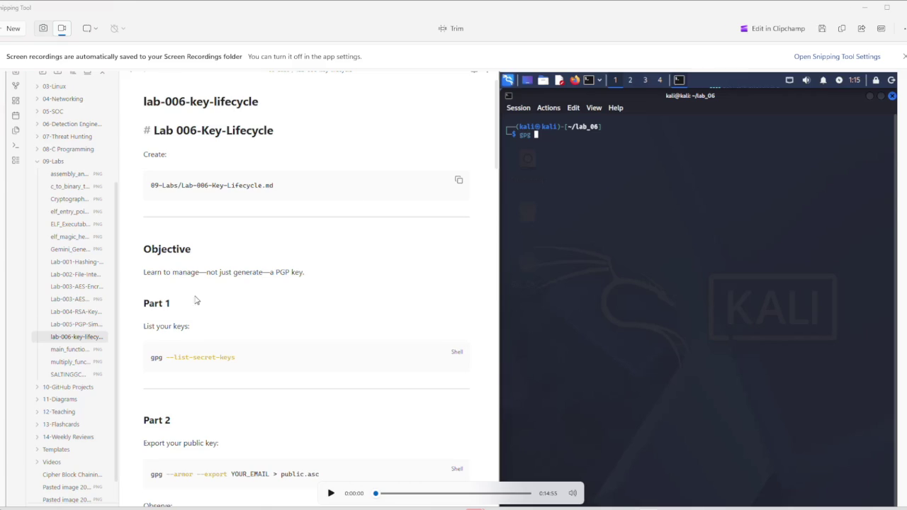
Step: Close the recording preview and collapse the 01-Cryptography and 00-Dashboard folders
left_click(901, 7)
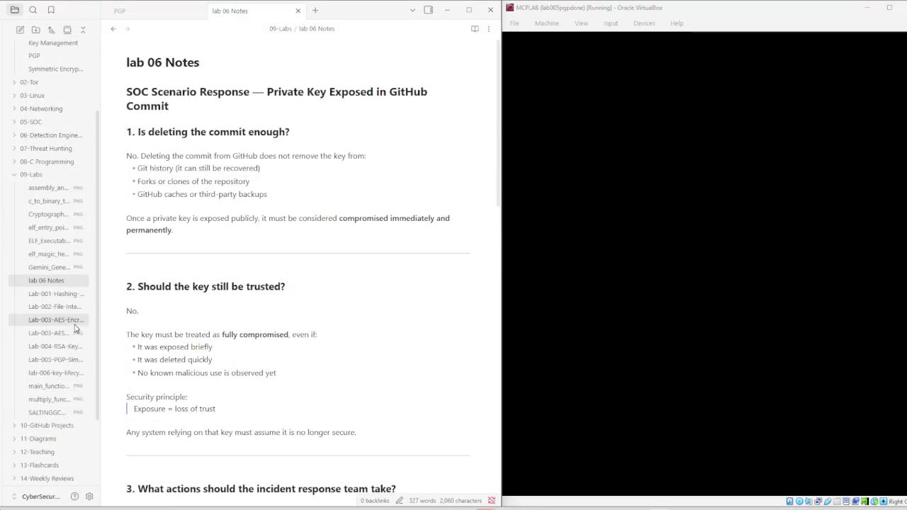
scroll(50, 397, "up", 4)
scroll(36, 319, "up", 1)
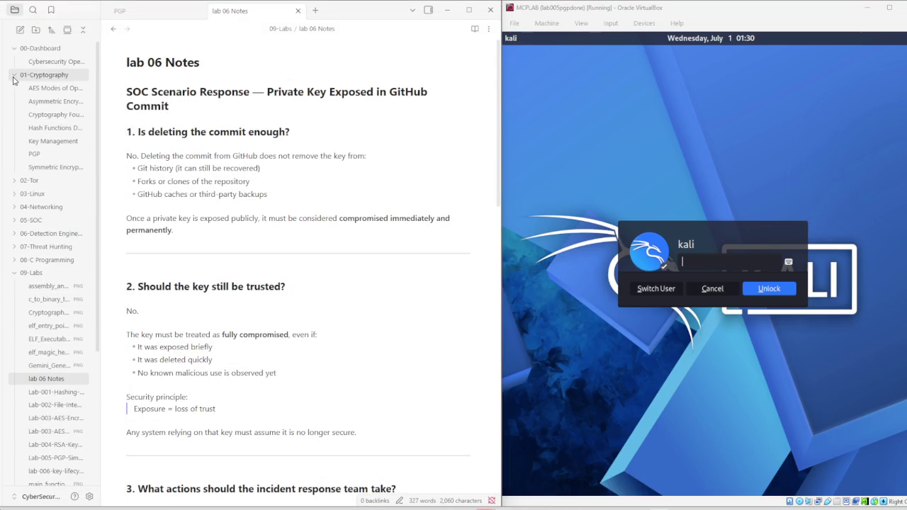
left_click(42, 75)
left_click(19, 48)
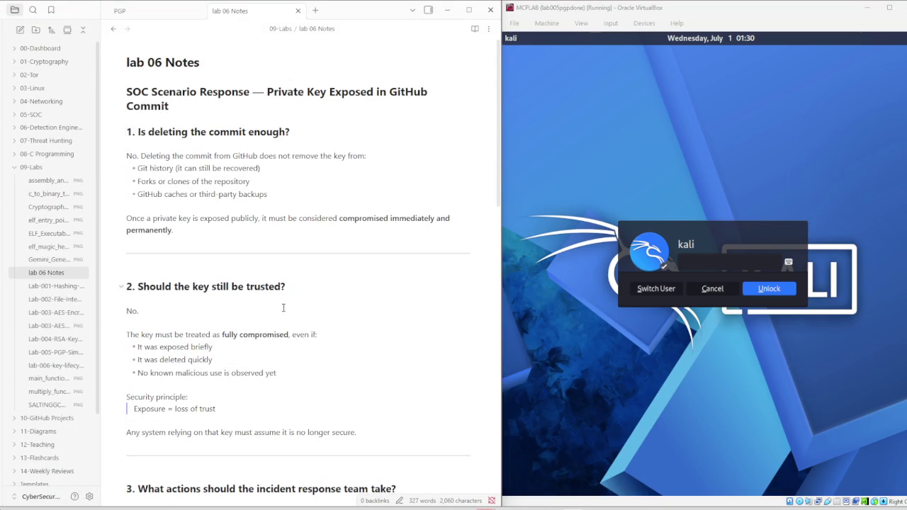
Step: Close the Kali VM with 'Save the machine state' and maximize Obsidian
key("ctrl+q")
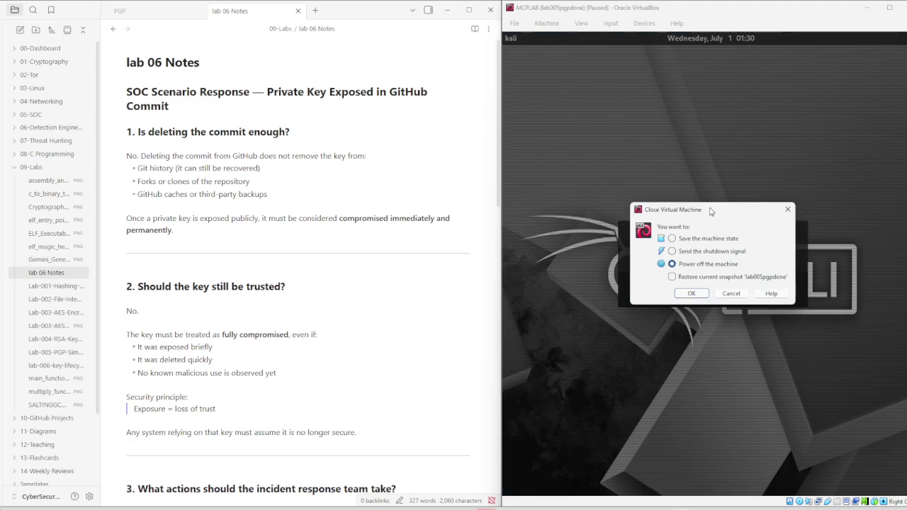
left_click(685, 240)
left_click(680, 296)
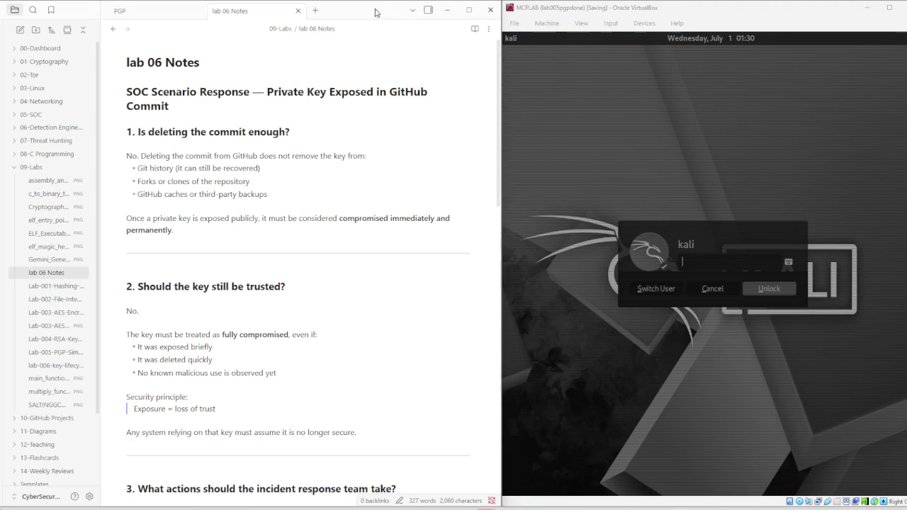
left_click(469, 10)
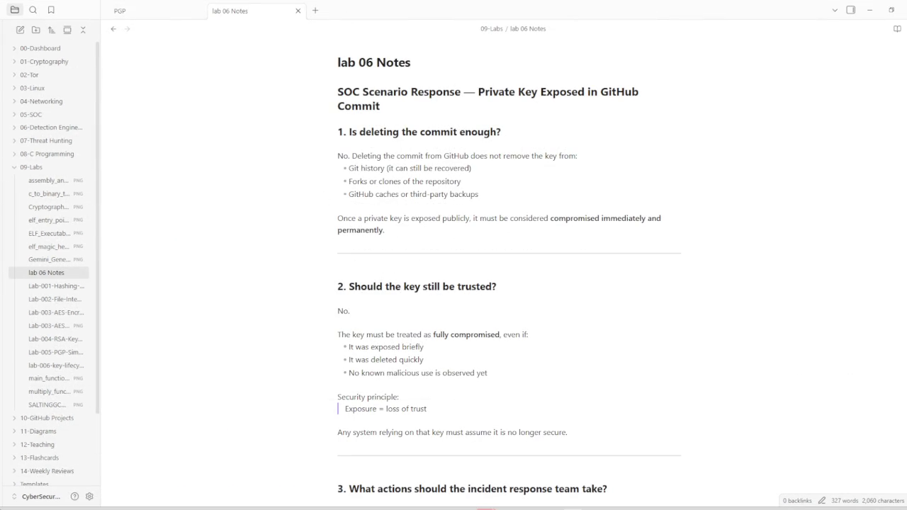